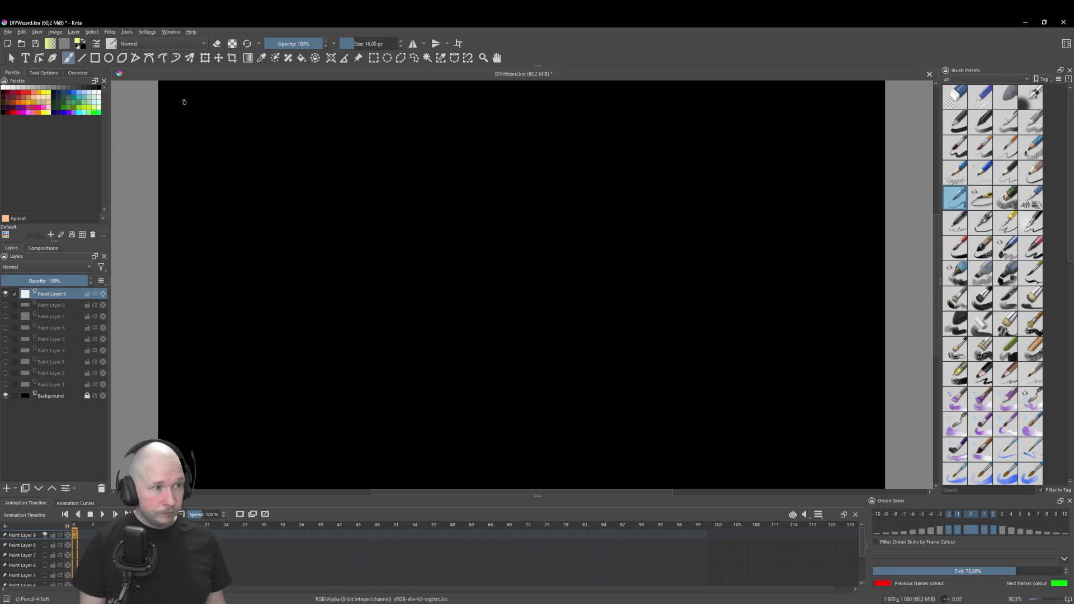
Step: Handwrite 'Projection Rune' in yellow-green at the top left, with a short dash below it
mouse_move(173, 102)
left_mouse_down()
mouse_move(203, 105)
mouse_move(208, 119)
mouse_move(279, 104)
mouse_move(369, 116)
left_mouse_up()
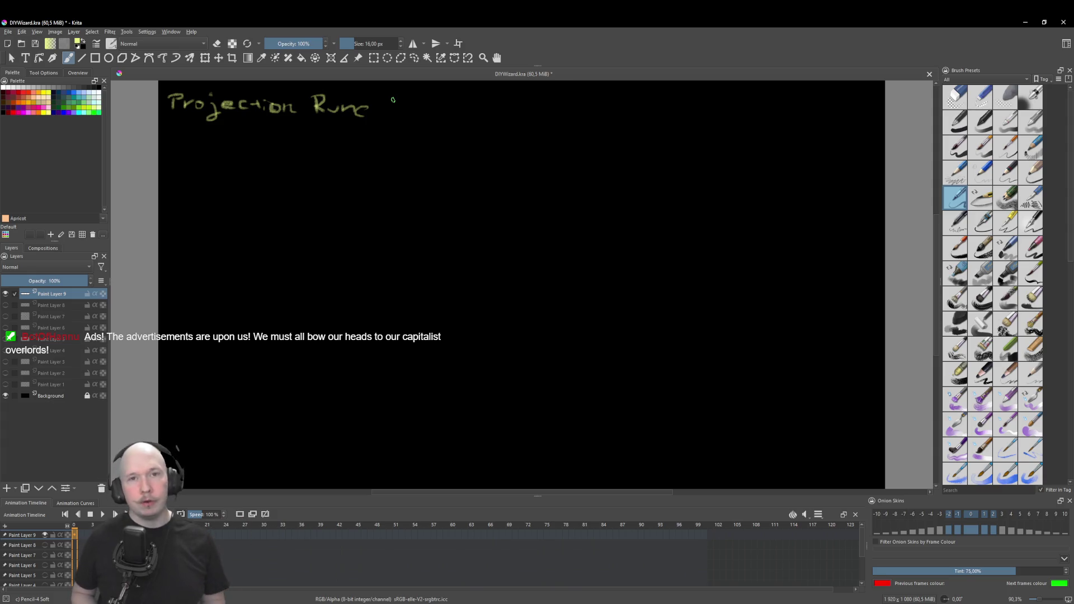
left_click_drag(168, 139, 179, 139)
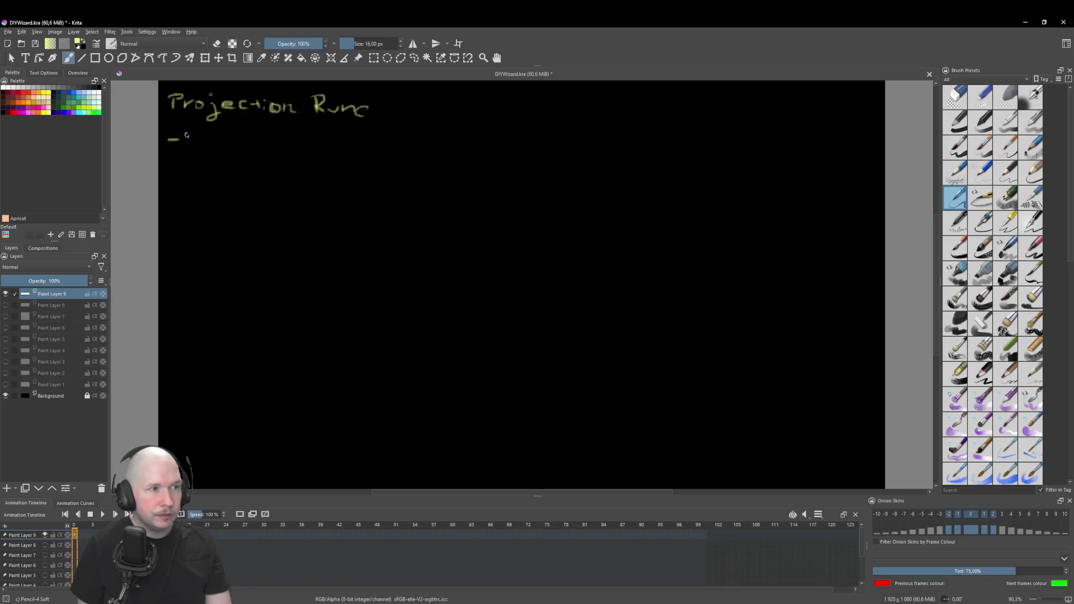
Step: Handwrite 'Attack Sprite' after the first dash, undoing a stray stroke
left_click_drag(182, 149, 196, 124)
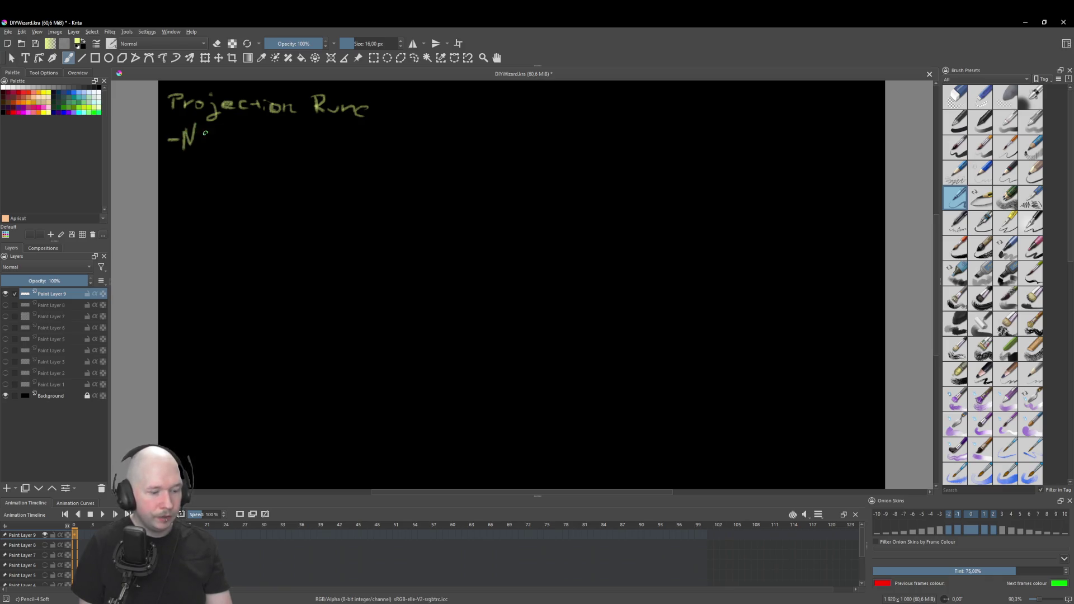
left_click(200, 138, "ctrl")
key("ctrl+z")
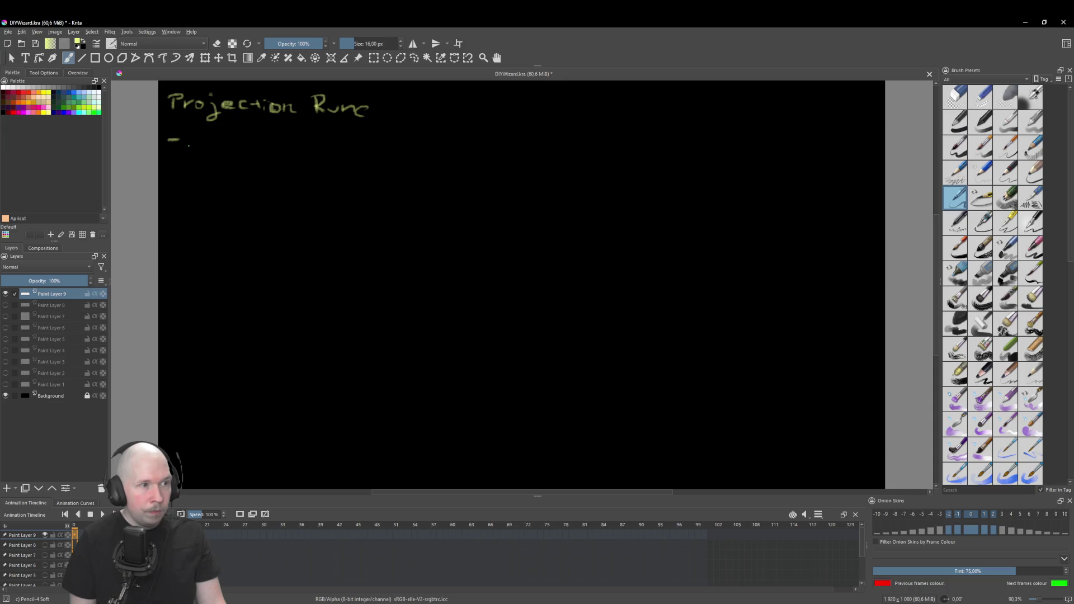
left_click_drag(189, 146, 248, 149)
mouse_move(253, 138)
left_mouse_down()
mouse_move(252, 149)
mouse_move(288, 160)
left_mouse_up()
mouse_move(289, 145)
left_mouse_down()
mouse_move(305, 155)
mouse_move(311, 144)
left_mouse_up()
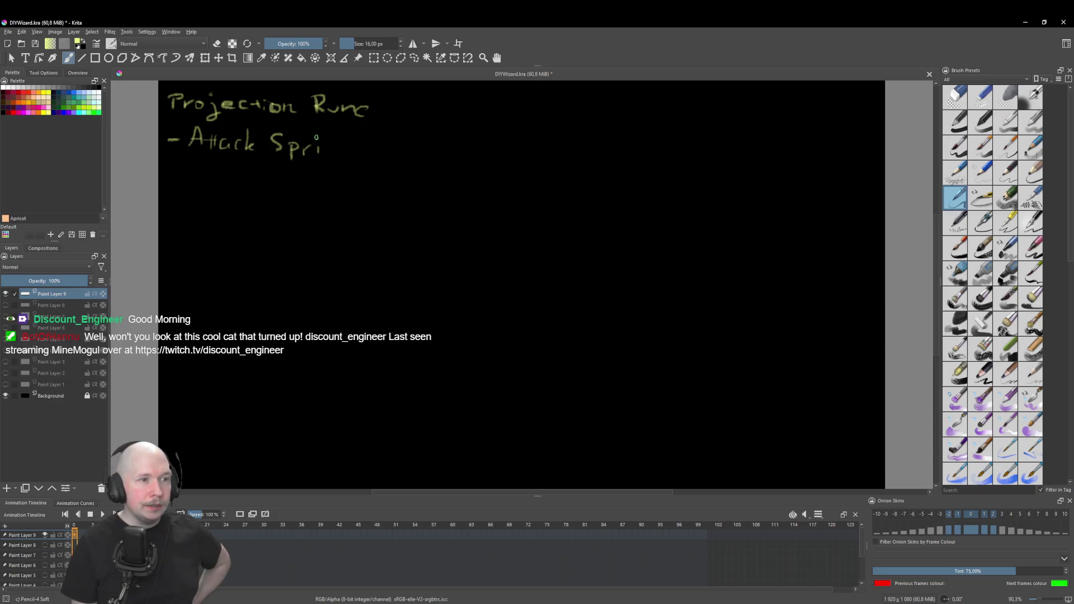
mouse_move(323, 144)
left_mouse_down()
mouse_move(337, 143)
mouse_move(328, 155)
left_mouse_up()
left_click_drag(339, 149, 349, 155)
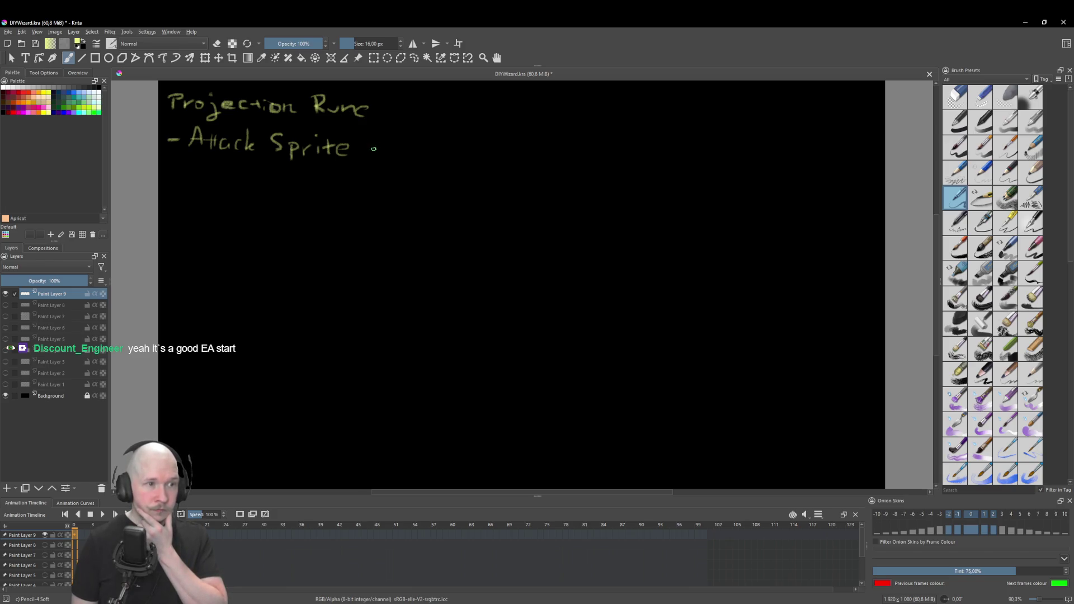
Step: Write 'String' after 'Attack Sprite:' and underline the 'Projection Rune' heading
mouse_move(385, 136)
left_mouse_down()
mouse_move(371, 153)
mouse_move(417, 154)
left_mouse_up()
mouse_move(420, 146)
left_mouse_down()
mouse_move(440, 154)
mouse_move(436, 166)
left_mouse_up()
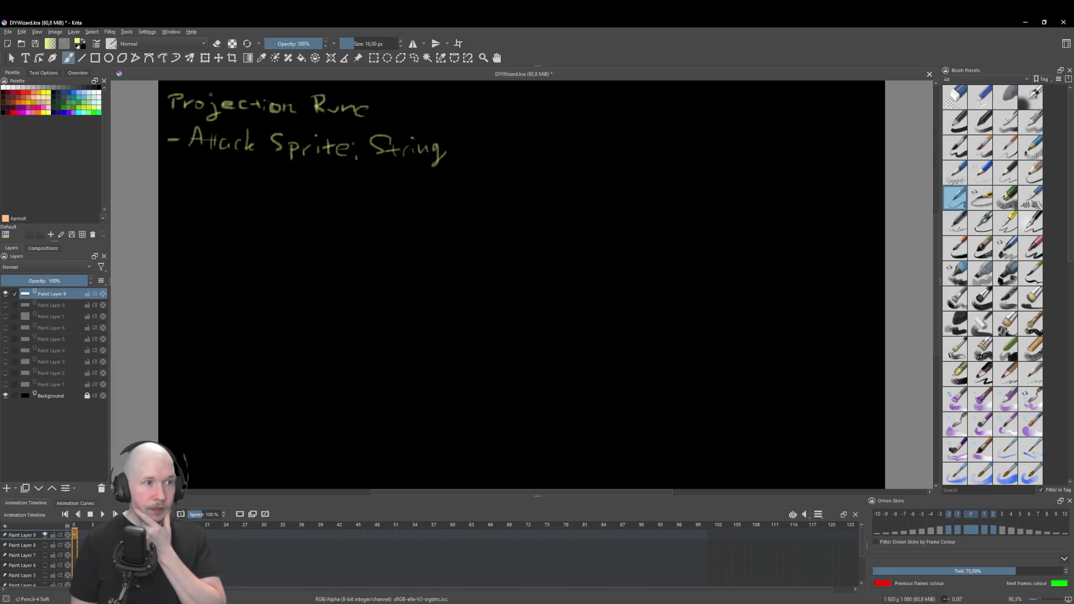
left_click_drag(168, 118, 378, 122)
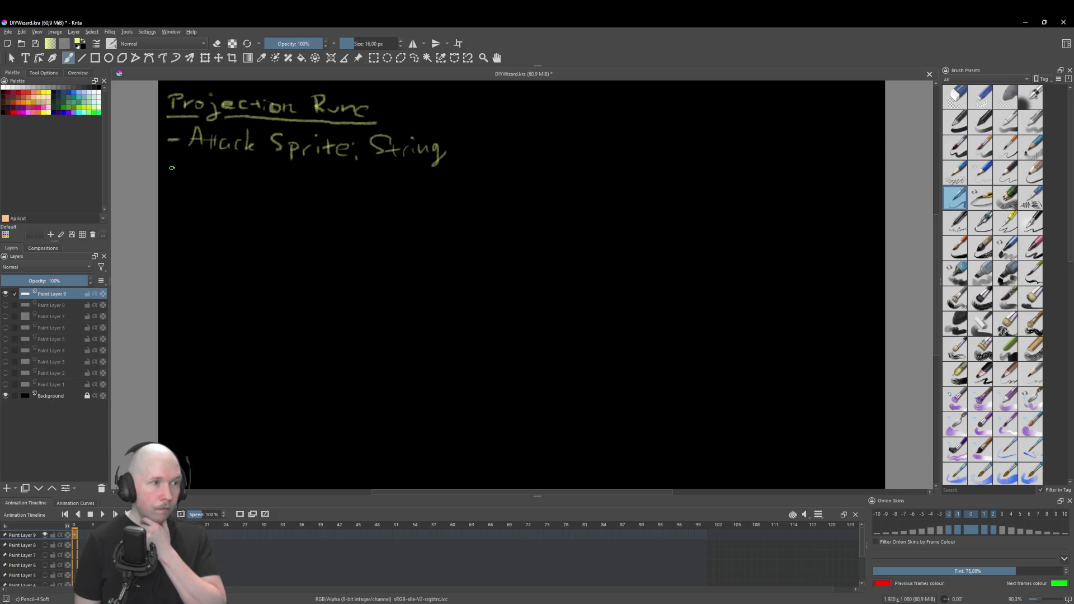
Step: Draw a short dash below the 'Attack Sprite: String' line
left_click_drag(167, 170, 176, 170)
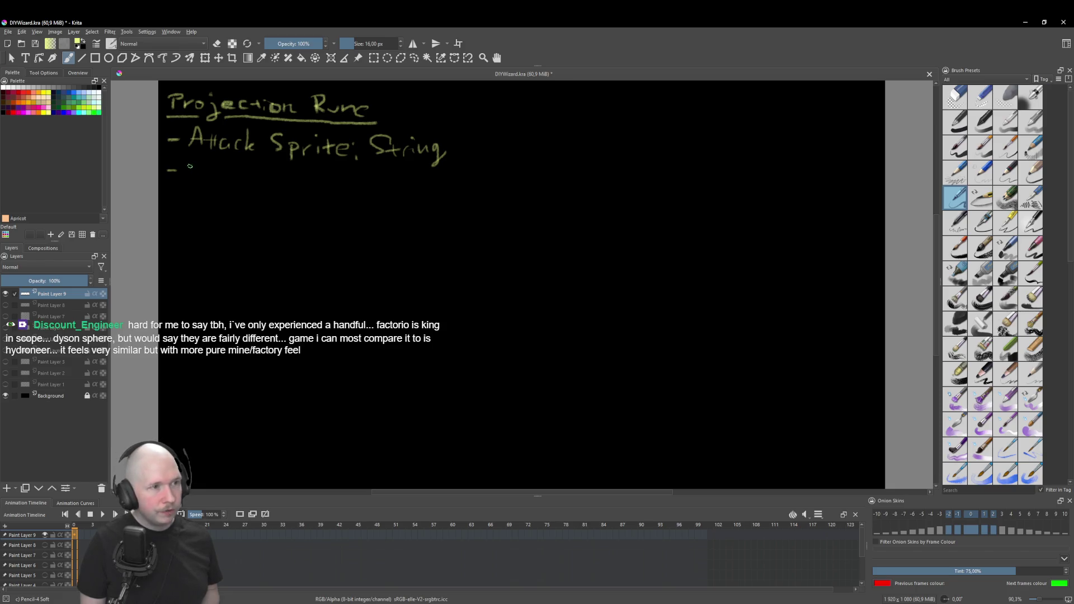
Step: Handwrite 'Dmg mult : float' after the second dash, dotting the colon
mouse_move(190, 166)
left_mouse_down()
mouse_move(189, 186)
mouse_move(226, 178)
mouse_move(242, 191)
mouse_move(303, 188)
mouse_move(318, 173)
mouse_move(333, 186)
mouse_move(326, 196)
left_mouse_up()
left_click_drag(321, 181, 380, 187)
left_click(356, 185)
left_click(354, 194)
mouse_move(387, 177)
left_mouse_down()
mouse_move(386, 193)
mouse_move(427, 200)
left_mouse_up()
left_click_drag(420, 191, 430, 191)
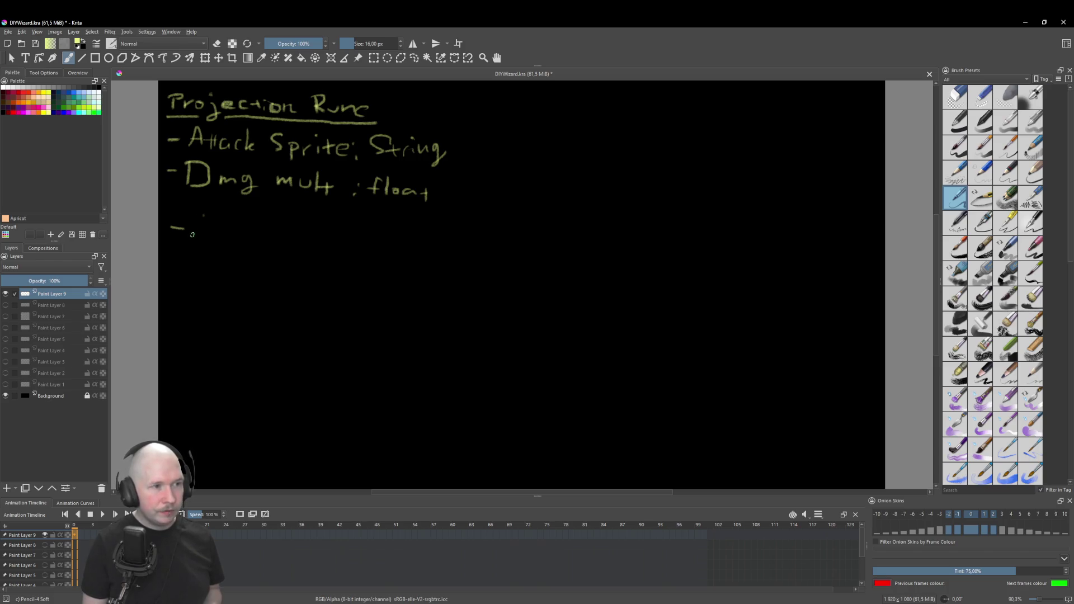
Step: Handwrite 'Atk Speed: float' on the line below the Dmg entry
mouse_move(191, 237)
left_mouse_down()
mouse_move(203, 211)
mouse_move(212, 235)
left_mouse_up()
left_click_drag(193, 228, 222, 224)
left_click_drag(226, 214, 224, 237)
mouse_move(241, 210)
left_mouse_down()
mouse_move(251, 241)
mouse_move(267, 237)
left_mouse_up()
left_click_drag(285, 227, 288, 246)
left_click_drag(286, 224, 328, 242)
mouse_move(338, 214)
left_mouse_down()
mouse_move(337, 242)
mouse_move(370, 224)
mouse_move(371, 238)
mouse_move(383, 231)
left_mouse_up()
mouse_move(391, 213)
left_mouse_down()
mouse_move(388, 241)
mouse_move(398, 231)
mouse_move(416, 242)
left_mouse_up()
mouse_move(420, 238)
left_mouse_down()
mouse_move(432, 237)
mouse_move(428, 246)
left_mouse_up()
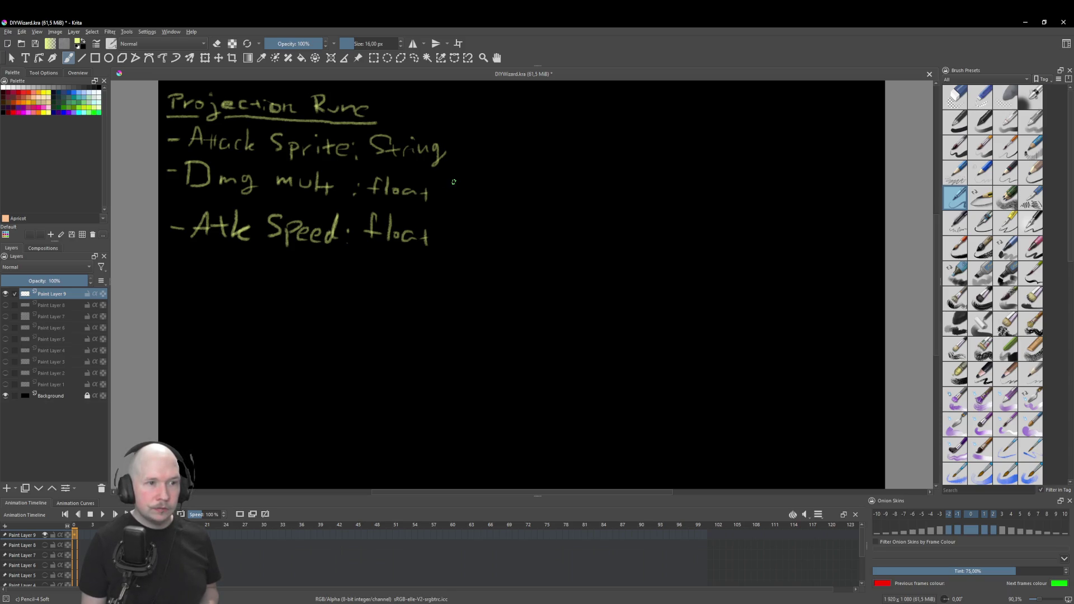
Step: Add 'between 0,0-1,0' after 'float' on the Dmg mult line
mouse_move(446, 183)
left_mouse_down()
mouse_move(450, 200)
mouse_move(549, 190)
mouse_move(552, 205)
mouse_move(571, 201)
left_mouse_up()
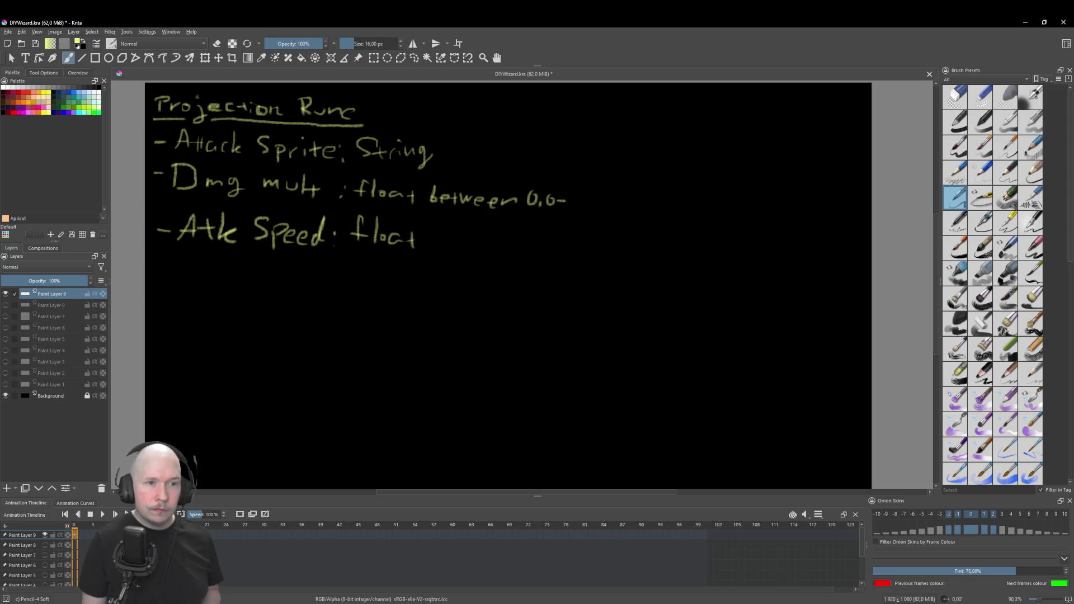
left_click_drag(576, 191, 577, 208)
left_click_drag(581, 204, 594, 191)
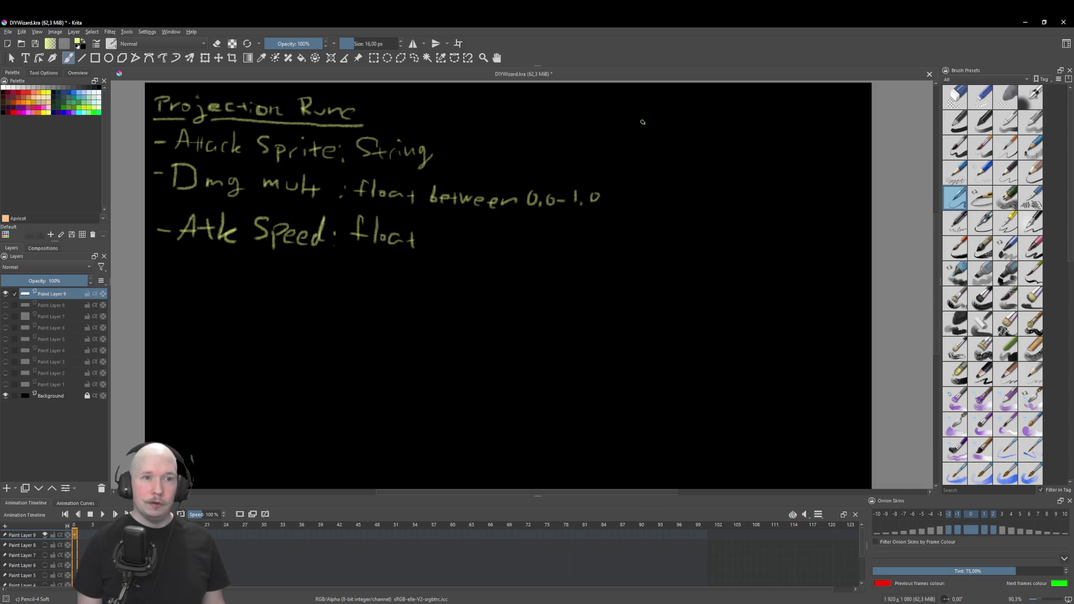
Step: Draw a short vertical mark near the top right of the canvas
mouse_move(627, 109)
left_mouse_down()
mouse_move(625, 135)
mouse_move(657, 139)
left_mouse_up()
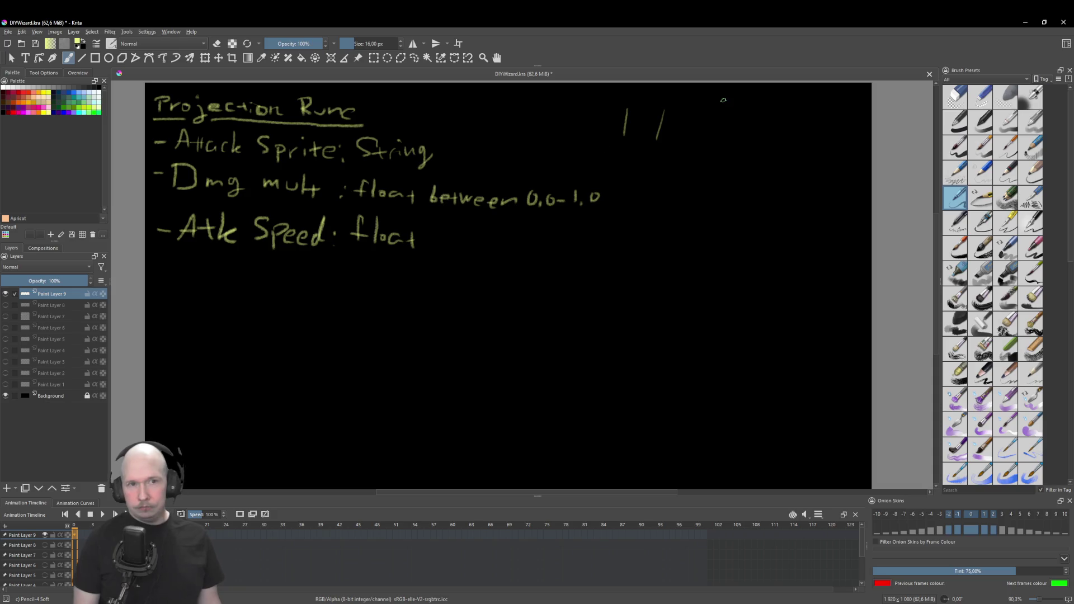
Step: Add another short vertical mark further right at the top
left_click_drag(705, 109, 703, 131)
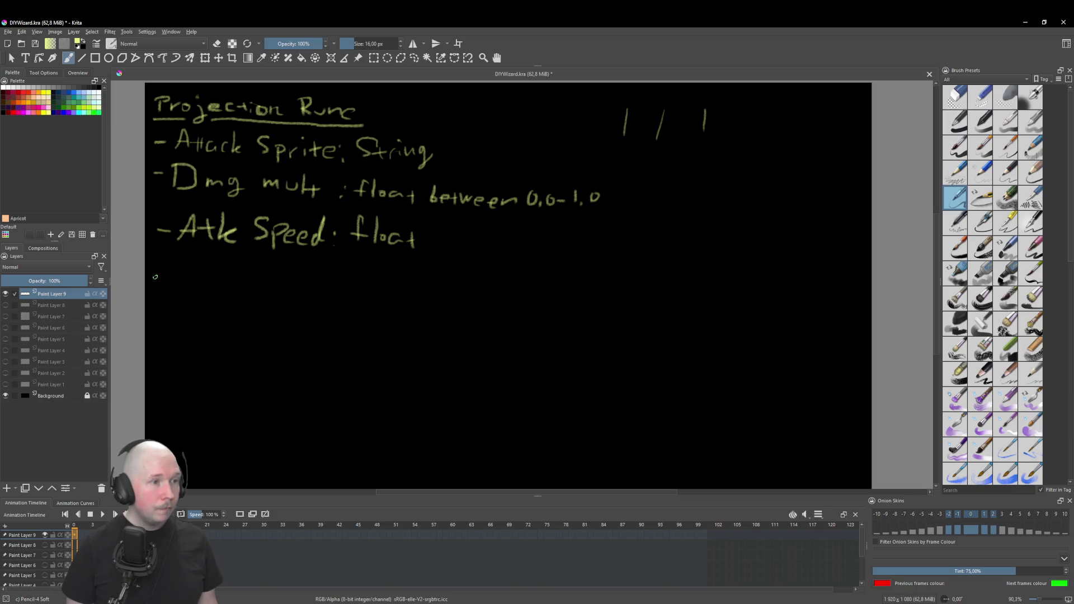
Step: Draw a new dash under 'Atk Speed: float' and begin writing 'Bolt' on the right
left_click_drag(152, 271, 168, 270)
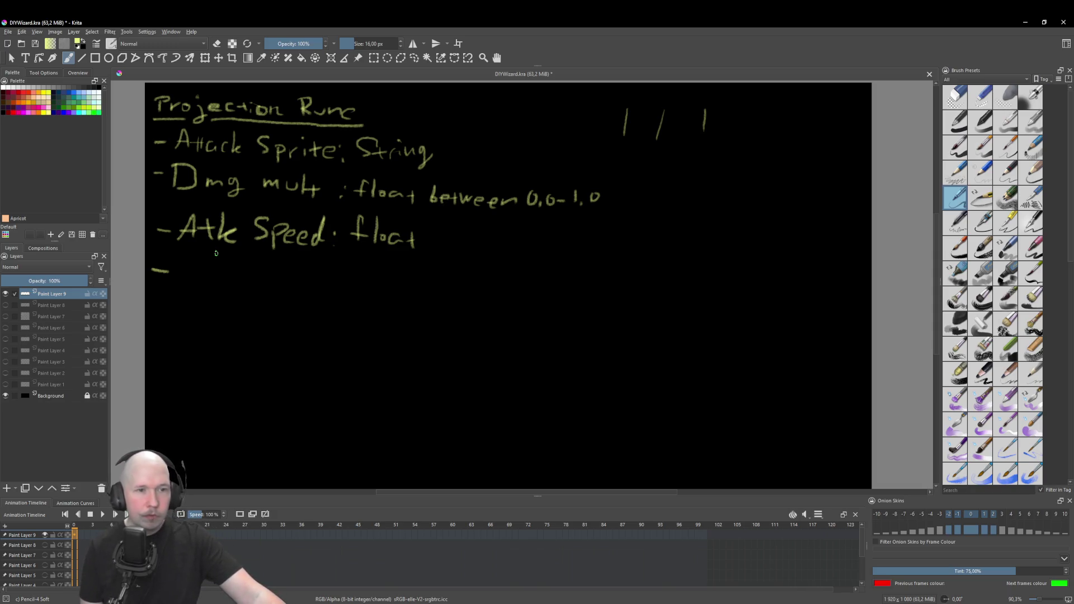
mouse_move(643, 239)
left_mouse_down()
mouse_move(643, 258)
mouse_move(658, 249)
left_mouse_up()
Step: Finish 'Bolt' and write 'Beam' and 'Aoe' beneath it on the right
left_click(673, 256)
left_click_drag(675, 234, 688, 260)
left_click_drag(681, 253, 694, 252)
mouse_move(637, 280)
left_mouse_down()
mouse_move(639, 294)
mouse_move(645, 284)
mouse_move(721, 293)
left_mouse_up()
left_click_drag(633, 333, 650, 326)
left_click_drag(654, 323, 677, 332)
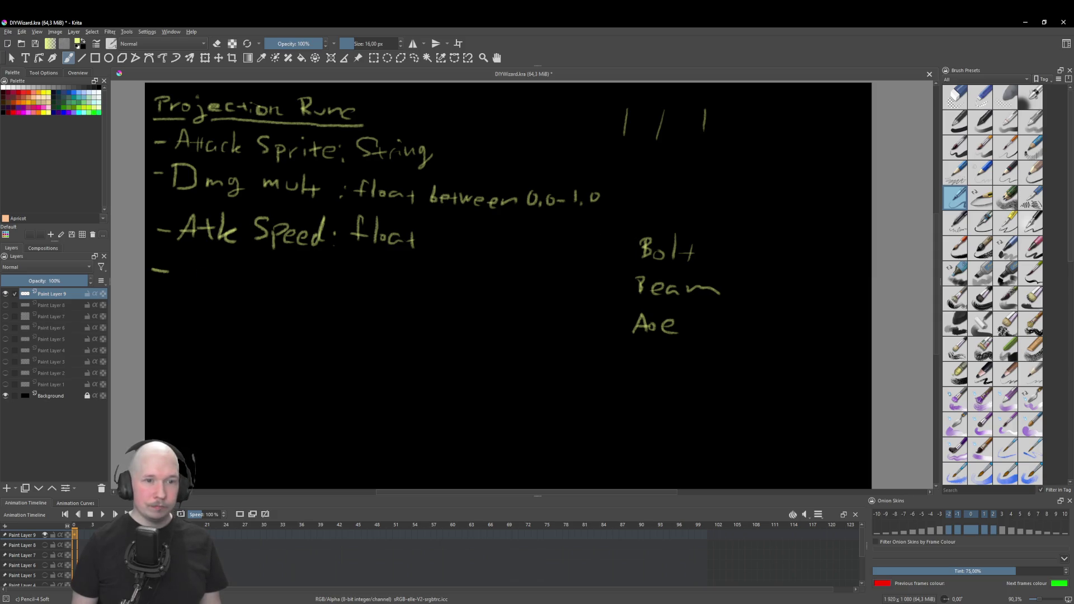
Step: Dash the Bolt entry, write '- Beam' under Aoe, and strike through the old Beam
left_click_drag(606, 250, 614, 249)
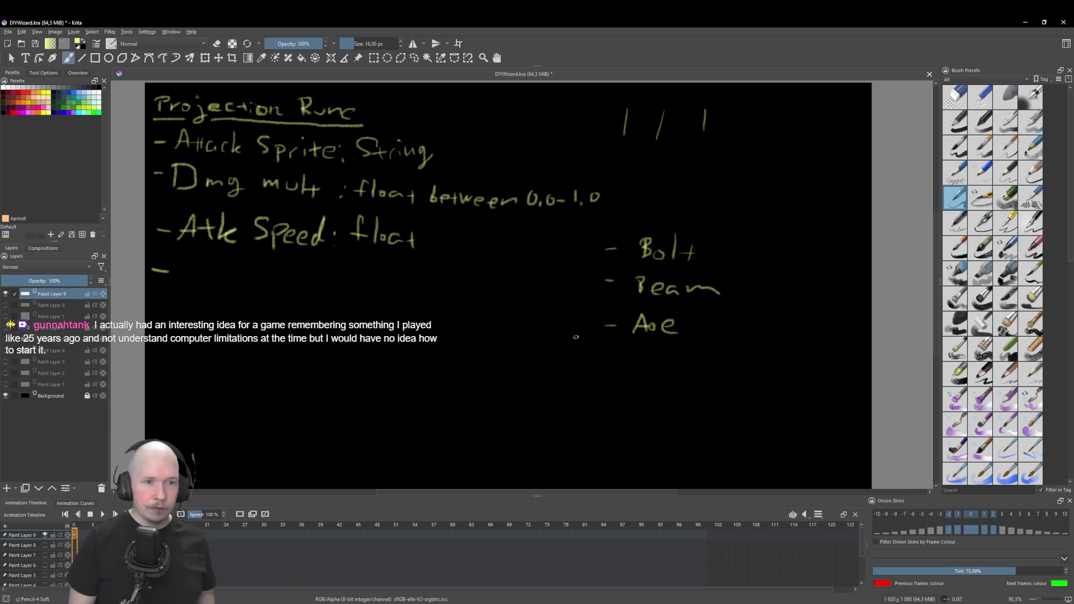
mouse_move(638, 356)
left_mouse_down()
mouse_move(667, 372)
mouse_move(678, 362)
mouse_move(669, 371)
left_mouse_up()
left_click_drag(683, 366, 753, 373)
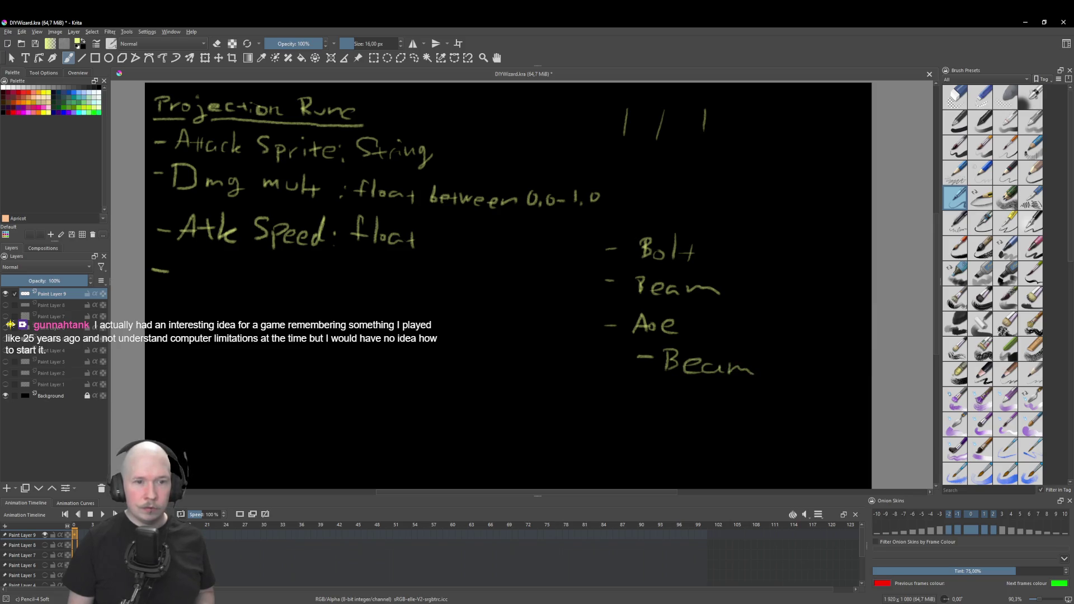
left_click_drag(607, 283, 733, 291)
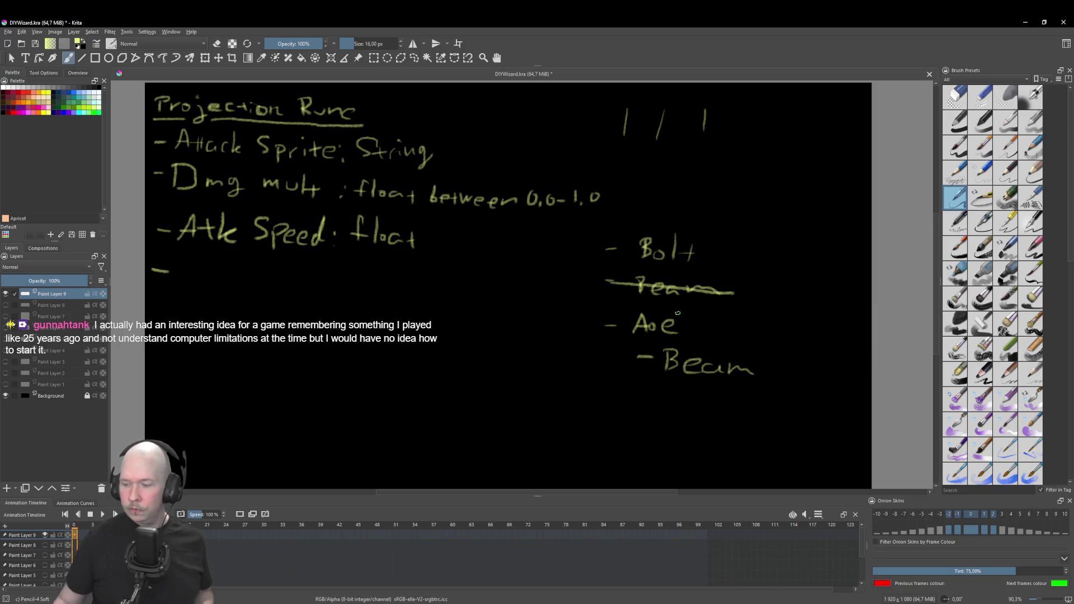
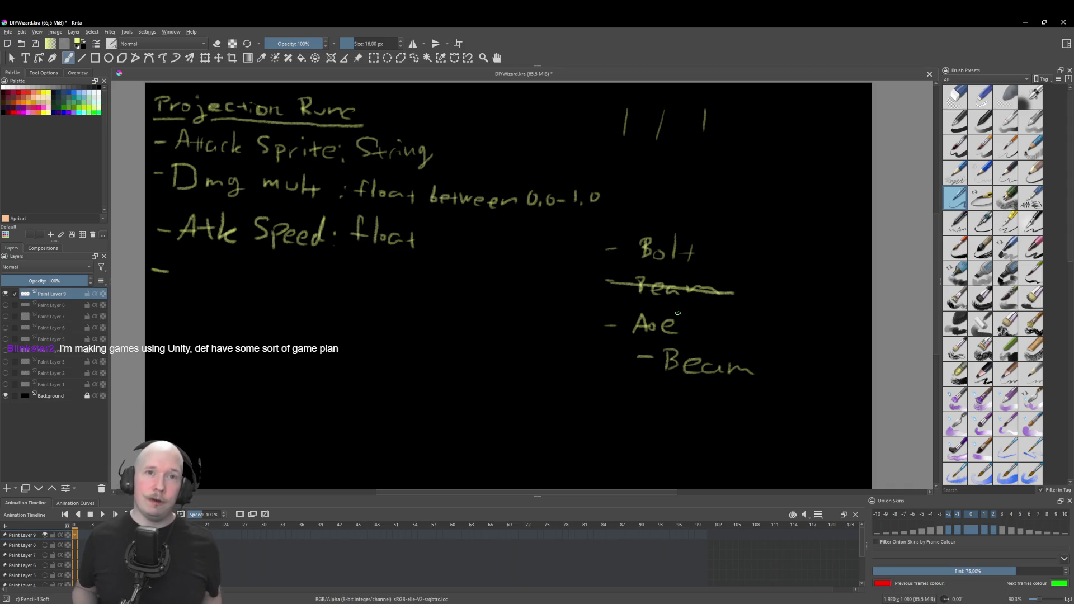
Step: Sketch a forked line diagram beneath the rune notes, then briefly reveal Paint Layer 2
left_click_drag(244, 356, 278, 358)
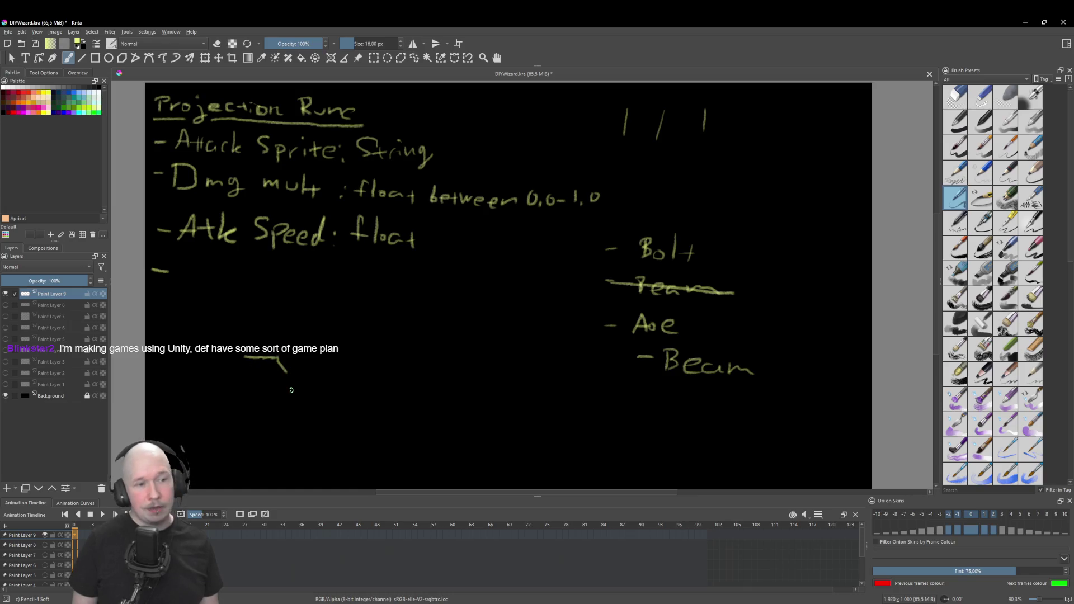
mouse_move(278, 355)
left_mouse_down()
mouse_move(291, 371)
mouse_move(323, 340)
mouse_move(321, 390)
mouse_move(372, 366)
left_mouse_up()
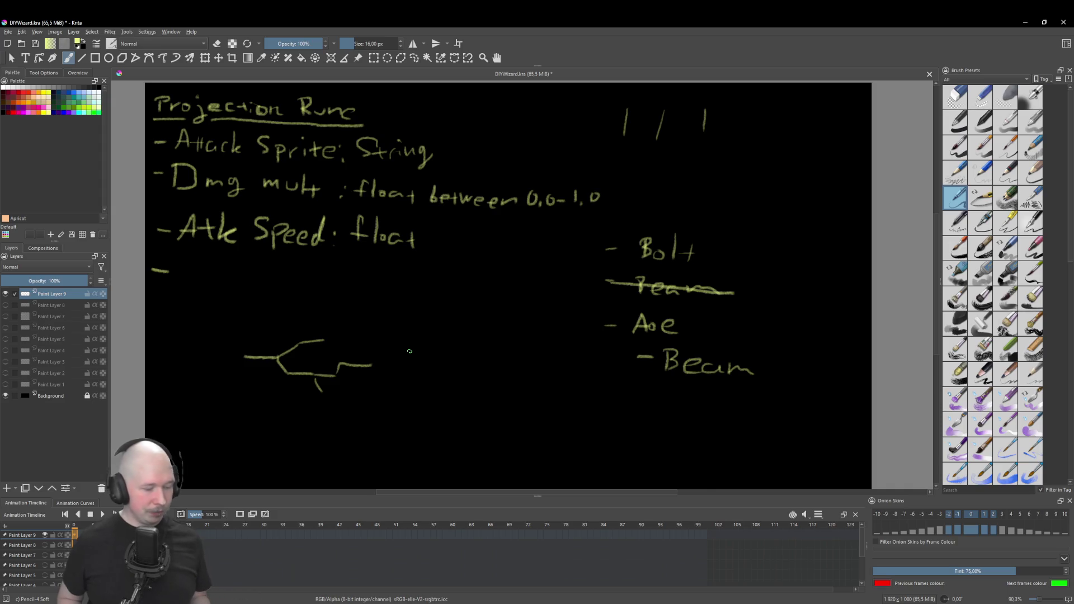
left_click(5, 373)
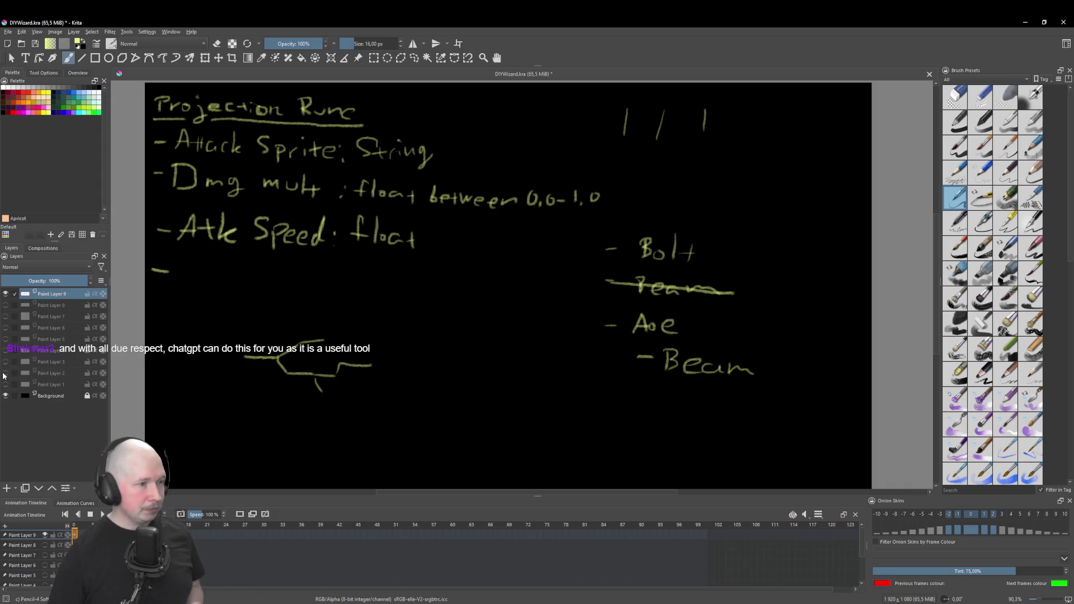
Step: Preview Paint Layers 1, 2 and 4–9 one at a time, ending with every note layer hidden
left_click(5, 373)
left_click(5, 384)
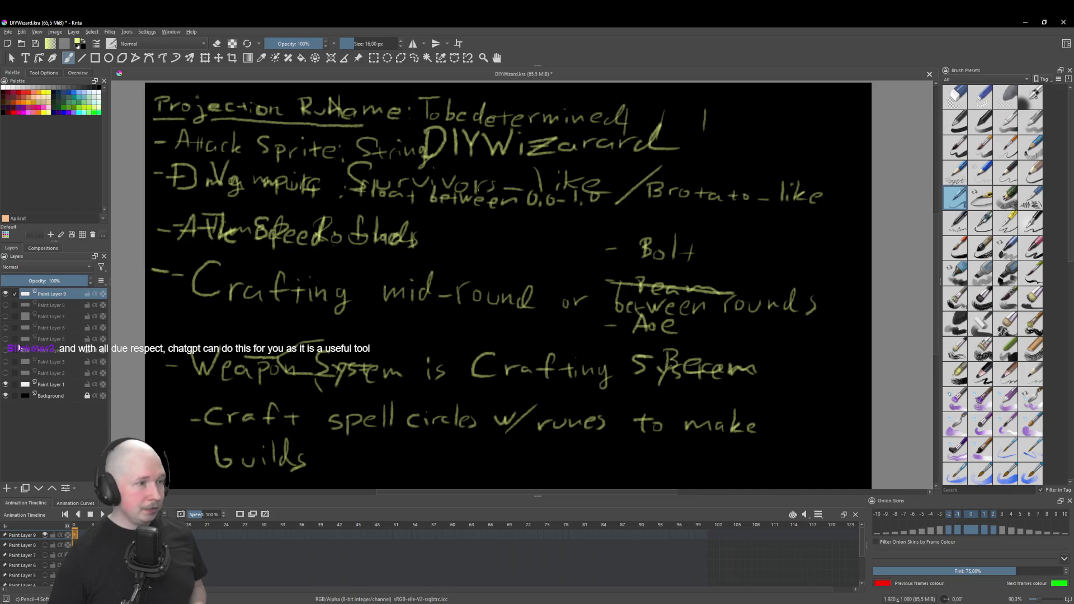
left_click(5, 294)
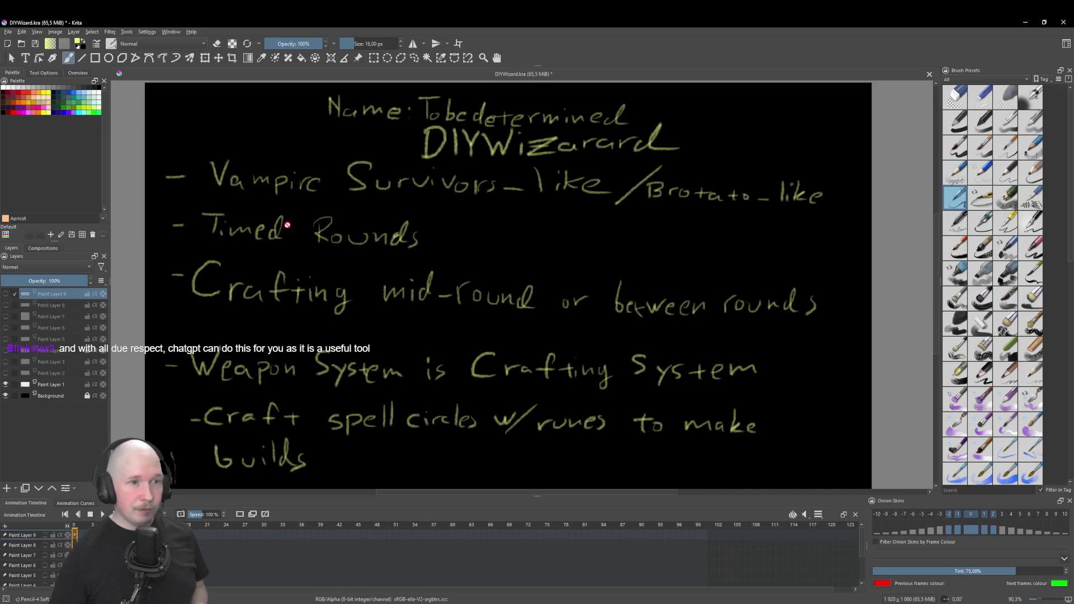
left_click(5, 384)
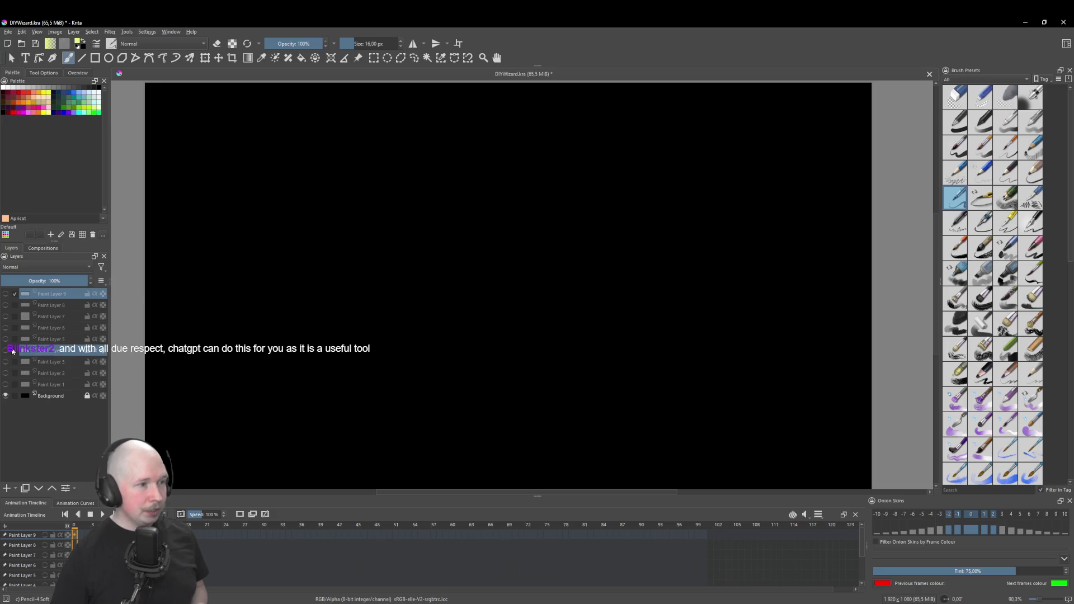
left_click(5, 350)
left_click(5, 350)
left_click(5, 339)
left_click(5, 339)
left_click(5, 328)
left_click(5, 328)
left_click(5, 316)
left_click(5, 316)
left_click(5, 305)
left_click(5, 305)
left_click(5, 294)
left_click(5, 293)
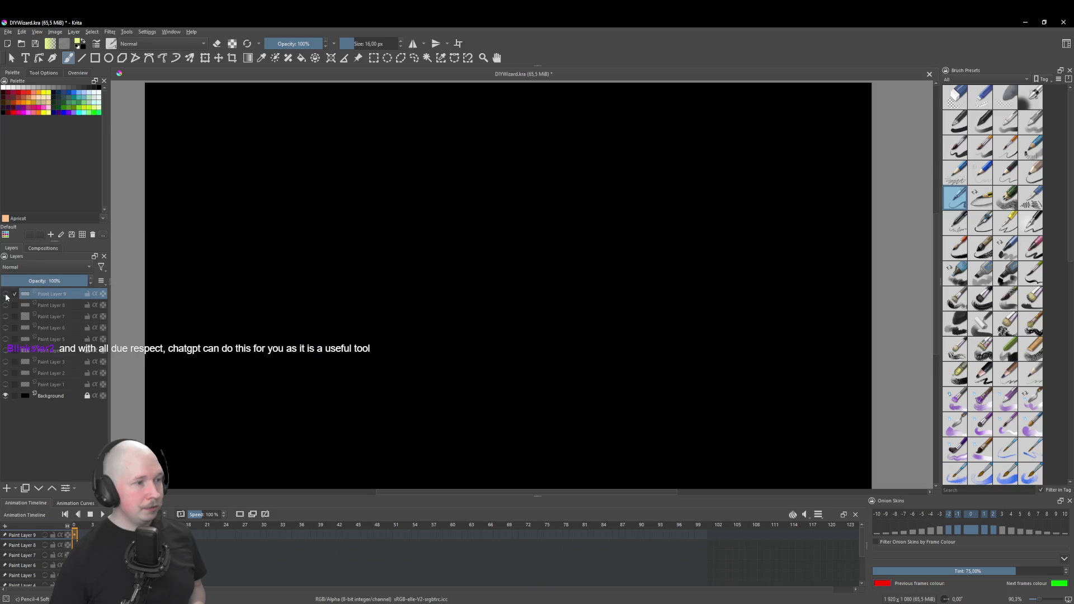
left_click(5, 294)
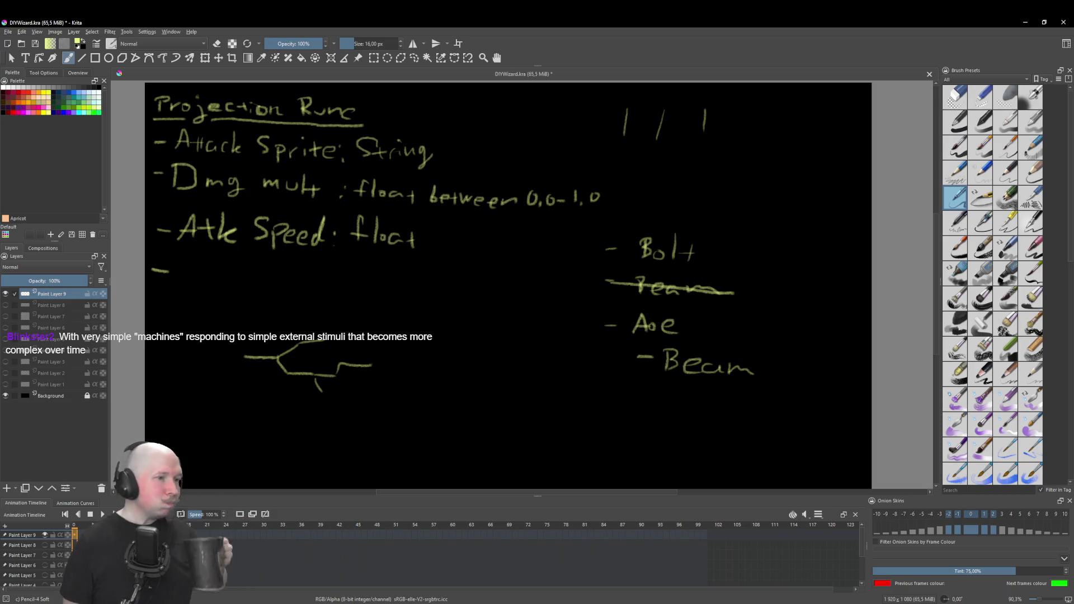
Step: Draw the S of 'Shape' after the new dash
mouse_move(195, 263)
left_mouse_down()
mouse_move(183, 283)
mouse_move(264, 286)
left_mouse_up()
Step: Finish the line as 'Shape : enum?' and switch the brush to eraser mode
left_click(326, 288)
left_click_drag(345, 285, 361, 291)
left_click_drag(367, 281, 384, 292)
mouse_move(391, 283)
left_mouse_down()
mouse_move(431, 293)
mouse_move(454, 280)
mouse_move(452, 292)
left_mouse_up()
left_click(451, 284)
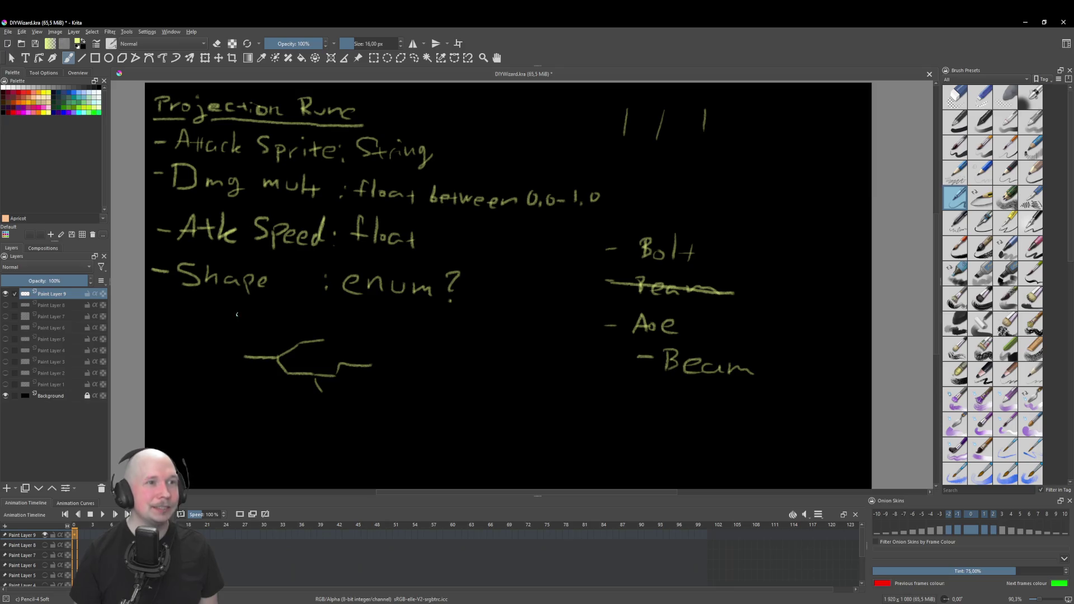
left_click(217, 45)
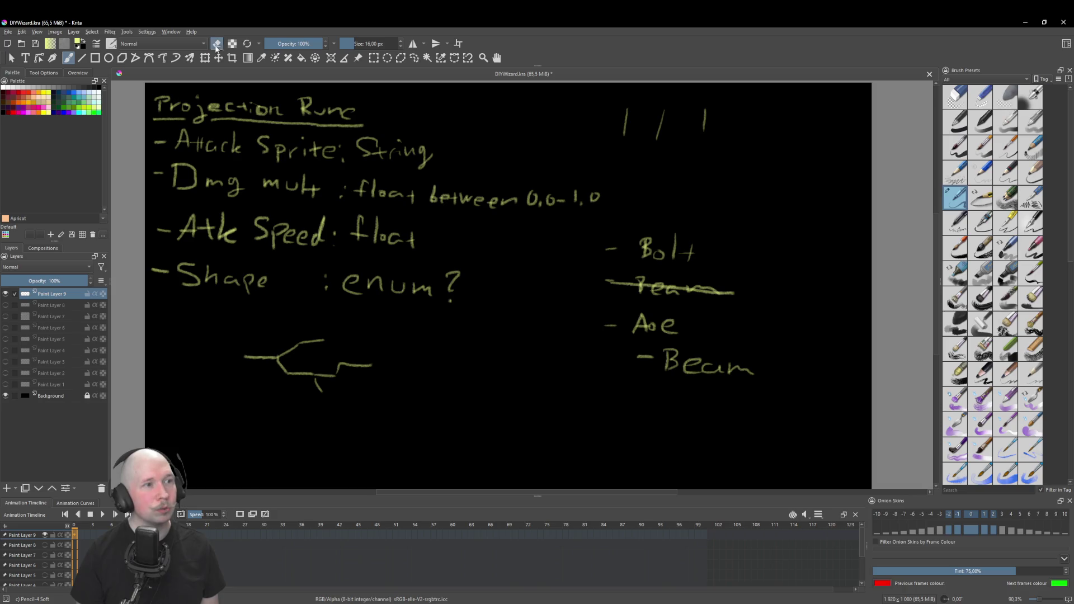
Step: Erase the arrow sketch, switching to the larger Eraser Circle brush for the rest
left_click_drag(251, 358, 270, 358)
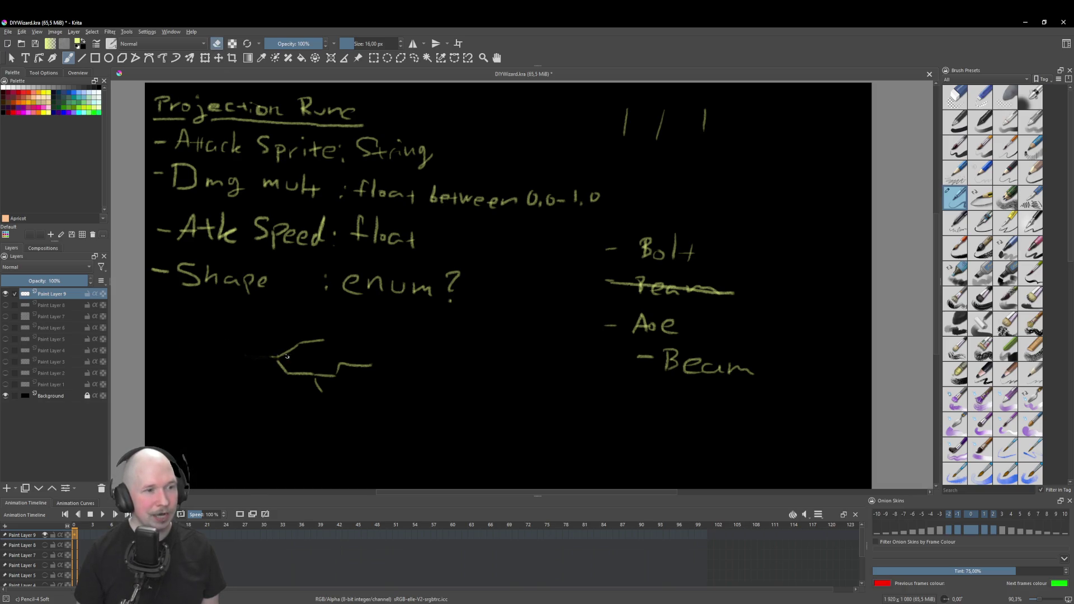
left_click(955, 99)
mouse_move(322, 339)
left_mouse_down()
mouse_move(306, 341)
mouse_move(301, 366)
mouse_move(283, 367)
mouse_move(376, 366)
left_mouse_up()
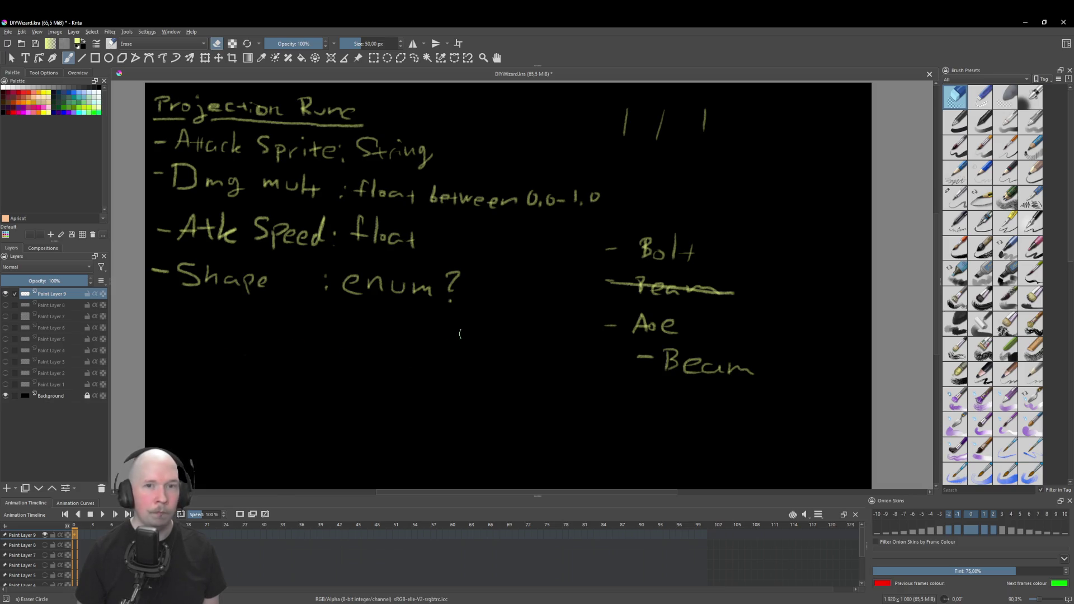
Step: With Pencil-4 Soft, write 'func Activate Rune' below the Shape line
left_click(954, 200)
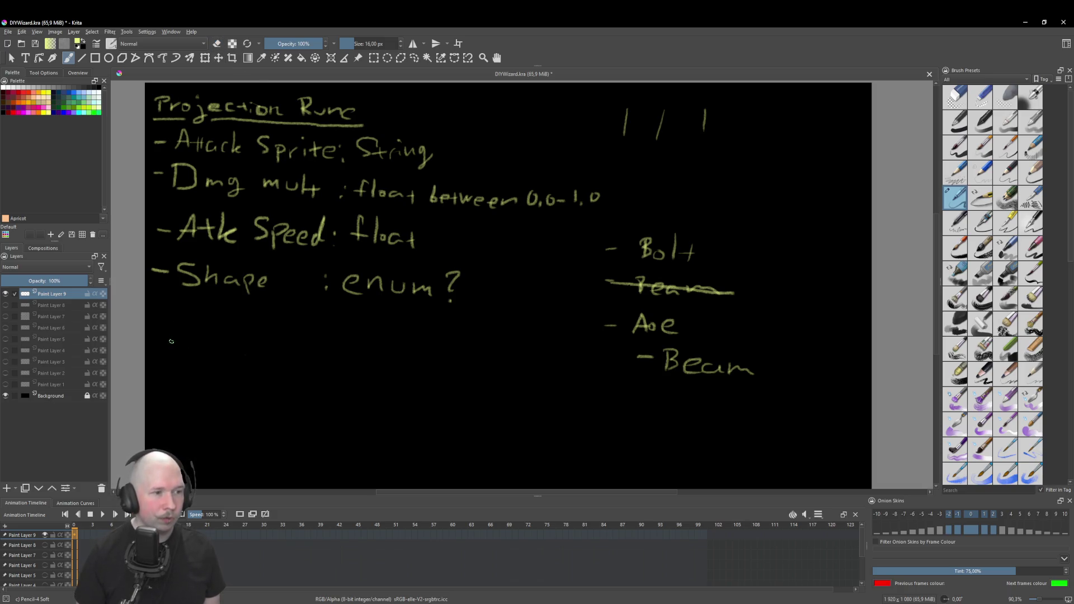
mouse_move(172, 337)
left_mouse_down()
mouse_move(164, 362)
mouse_move(171, 350)
left_mouse_up()
left_click_drag(175, 351, 218, 365)
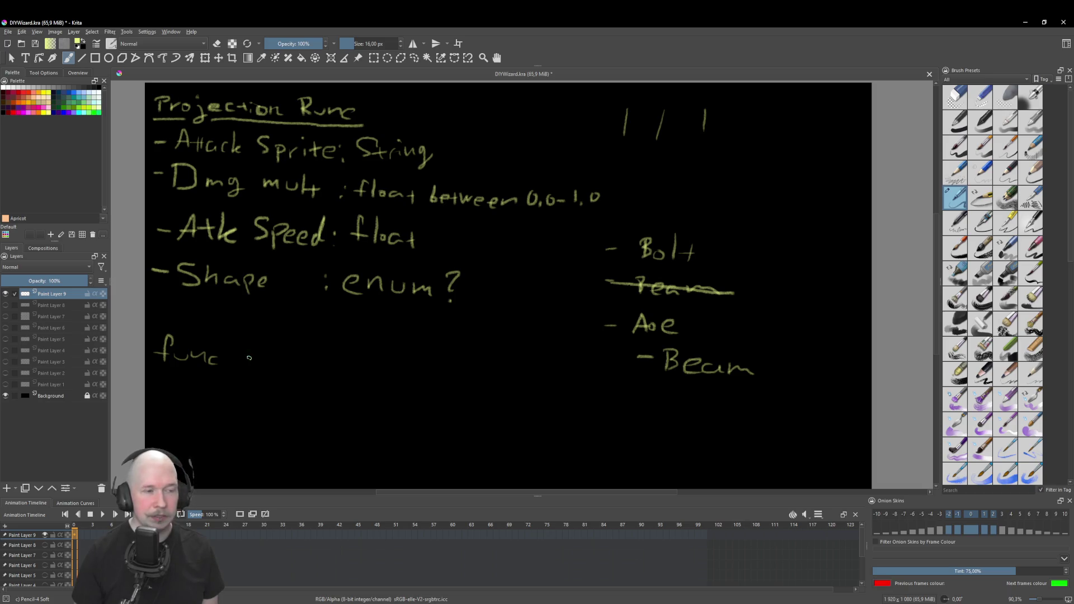
mouse_move(242, 363)
left_mouse_down()
mouse_move(261, 354)
mouse_move(274, 366)
left_mouse_up()
left_click_drag(267, 356, 308, 370)
left_click_drag(317, 366, 397, 372)
left_click_drag(398, 367, 413, 371)
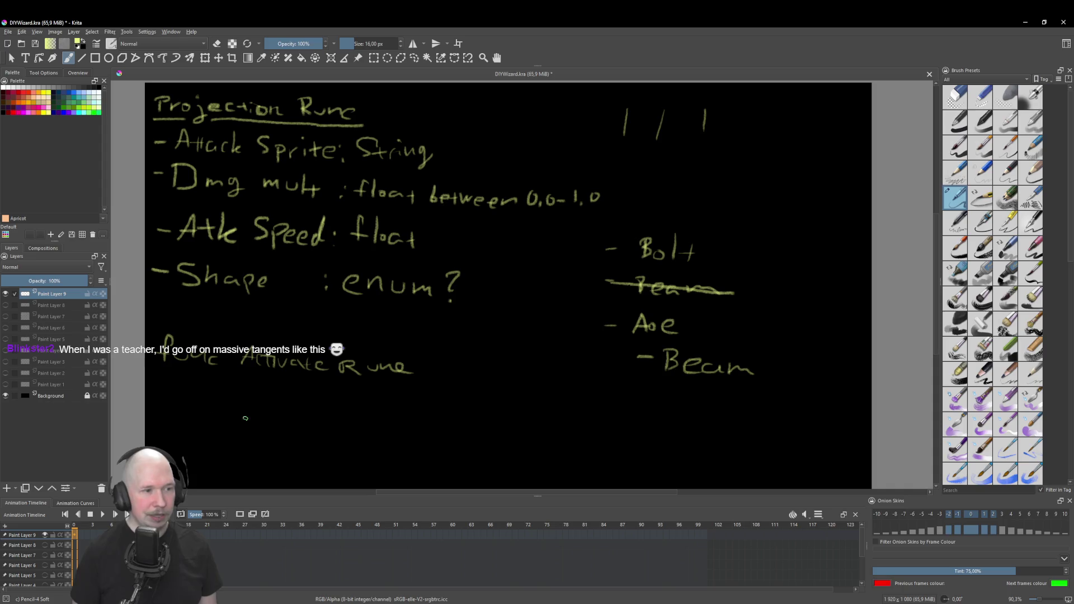
Step: Write 'funct construct Atk' on the next line, then return to the Godot editor
mouse_move(172, 398)
left_mouse_down()
mouse_move(162, 428)
mouse_move(241, 434)
left_mouse_up()
left_click_drag(228, 418, 473, 434)
key("ctrl+z")
mouse_move(466, 421)
left_mouse_down()
mouse_move(461, 439)
mouse_move(510, 426)
left_mouse_up()
key("ctrl+z")
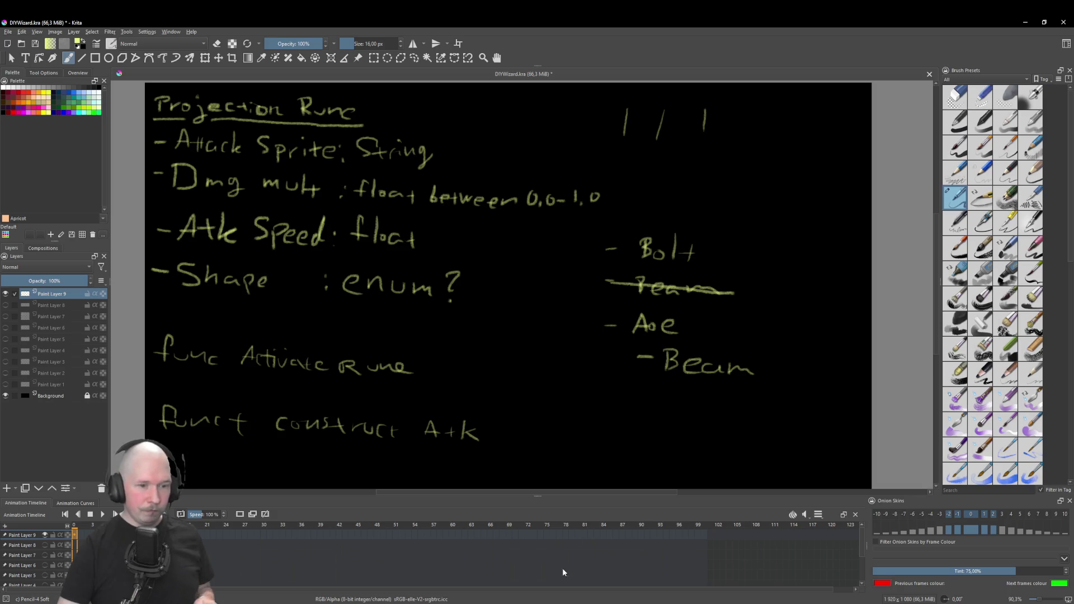
key("alt+Tab")
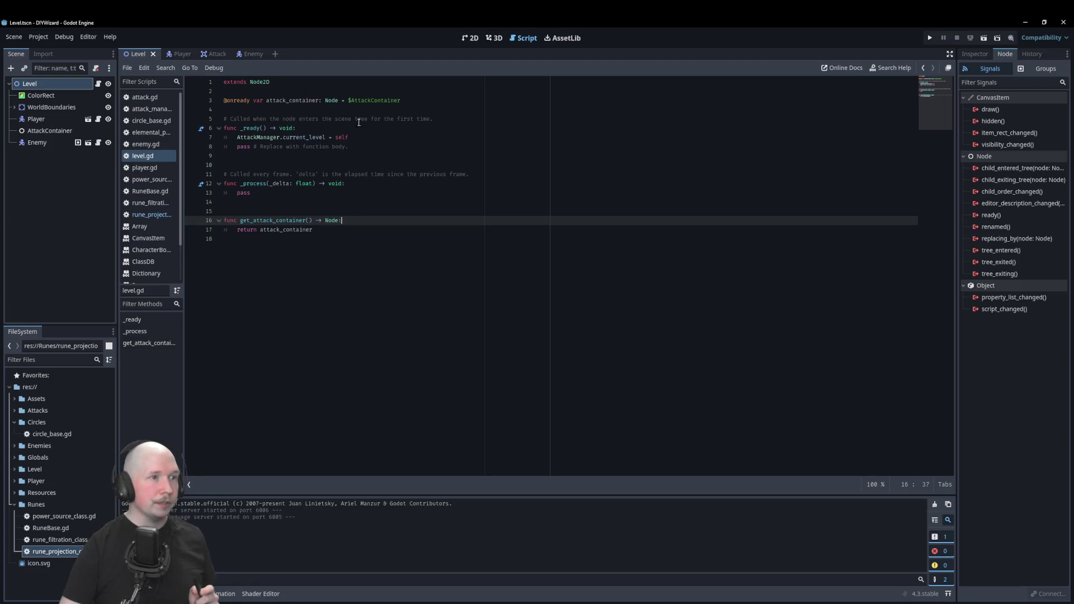
Step: Copy the activate_rune declaration from RuneBase.gd into rune_projection_class.gd
left_click(146, 218)
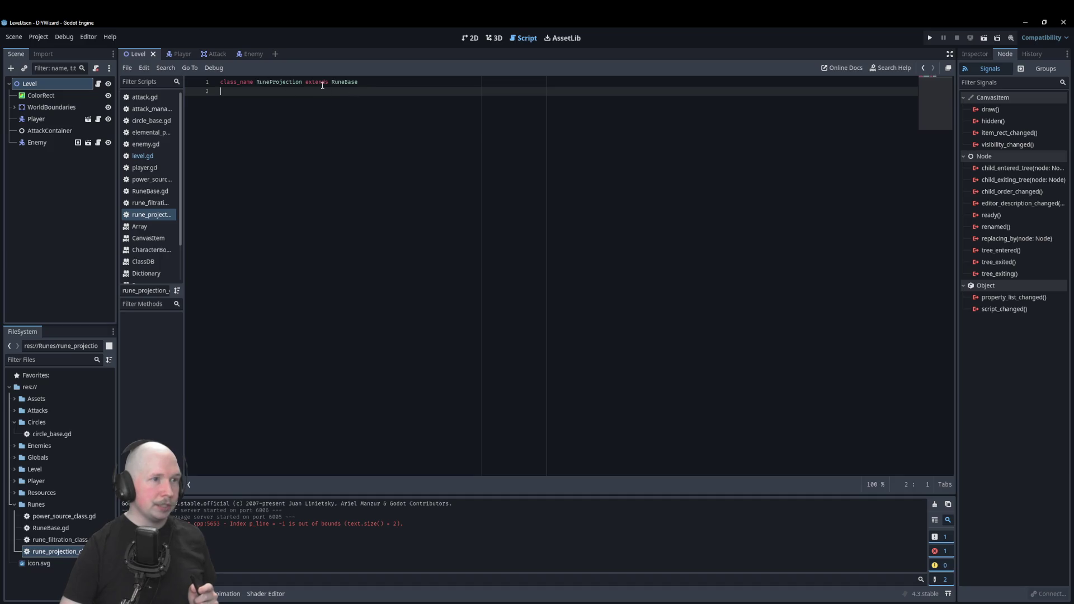
left_click(148, 190)
left_click(340, 197)
triple_click(356, 165)
key("ctrl+c")
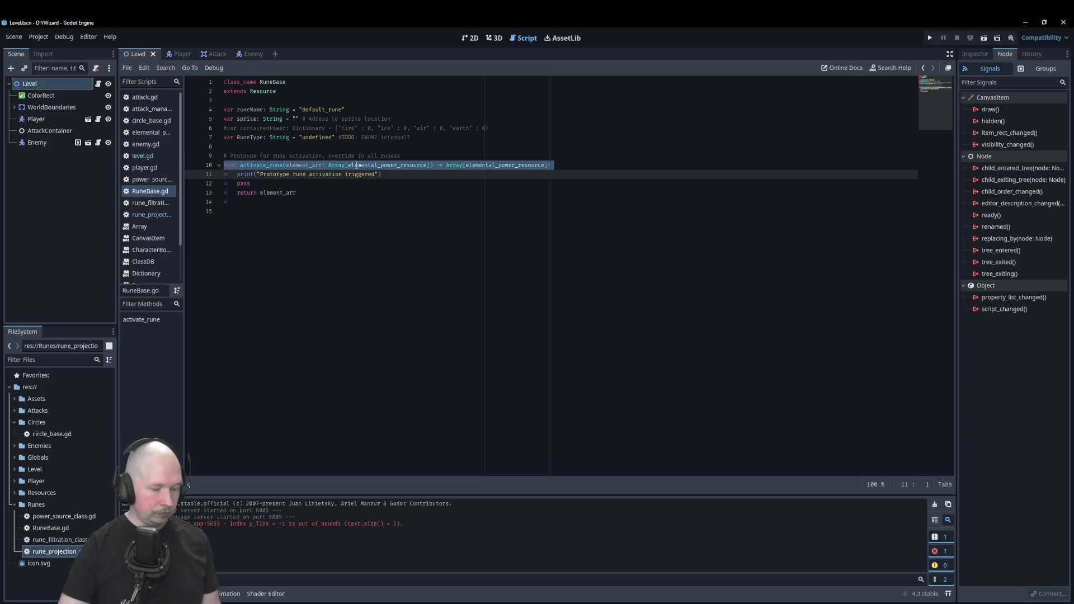
left_click(151, 215)
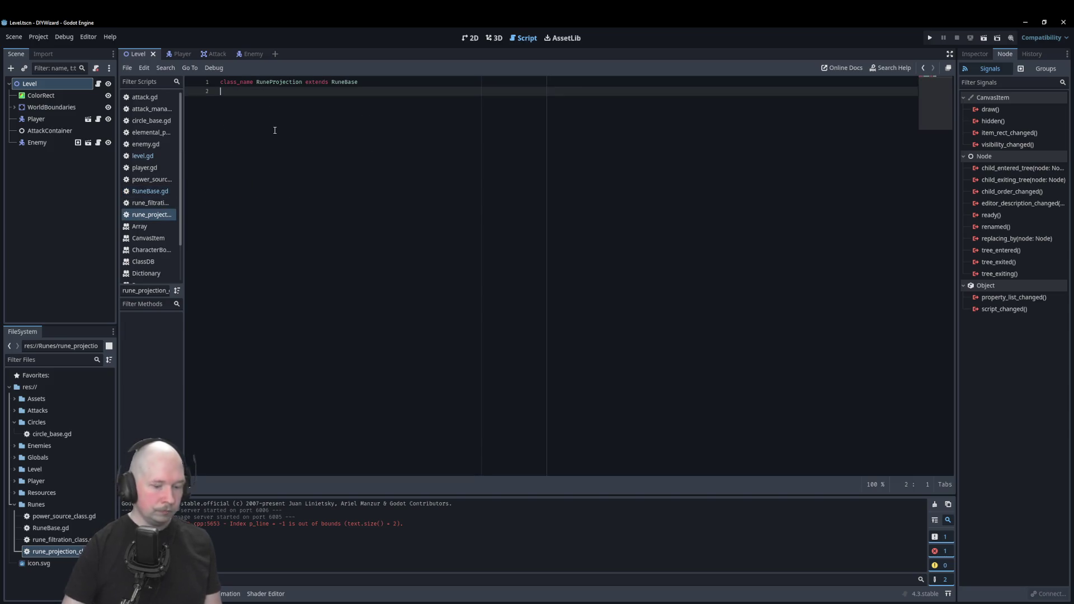
key("Return")
key("Return")
key("ctrl+v")
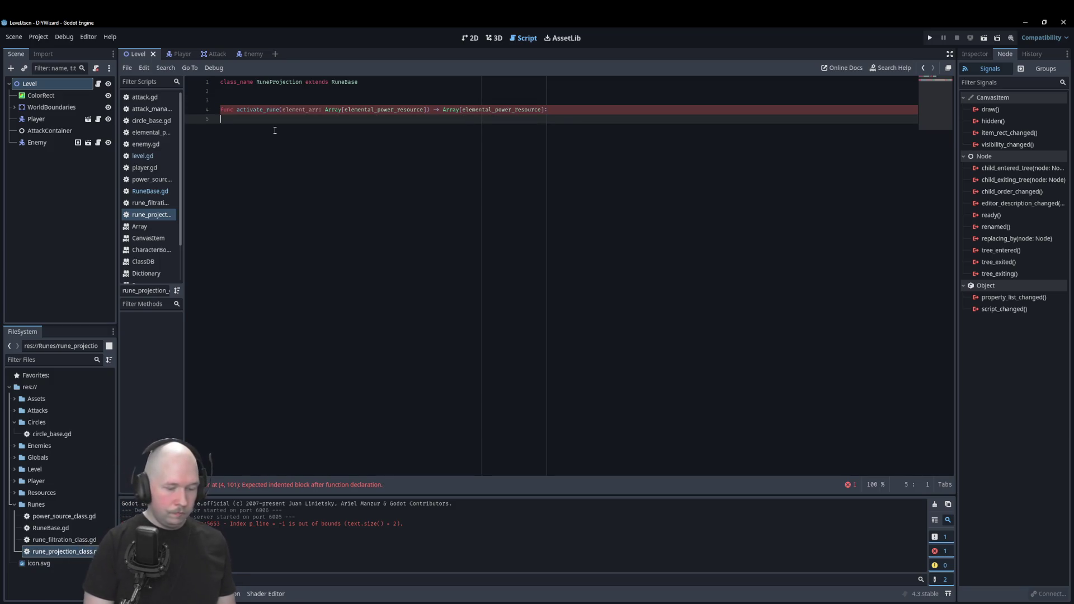
Step: Make the function body 'return element_arr' and compare it against RuneBase's version
type("pass")
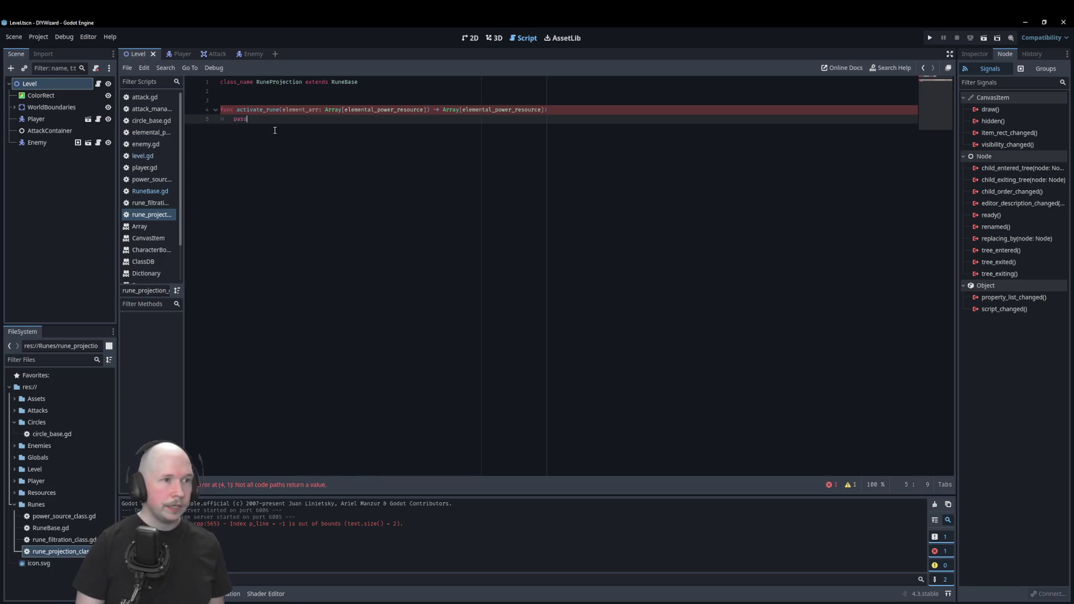
key("BackSpace")
key("BackSpace")
key("BackSpace")
type("return e")
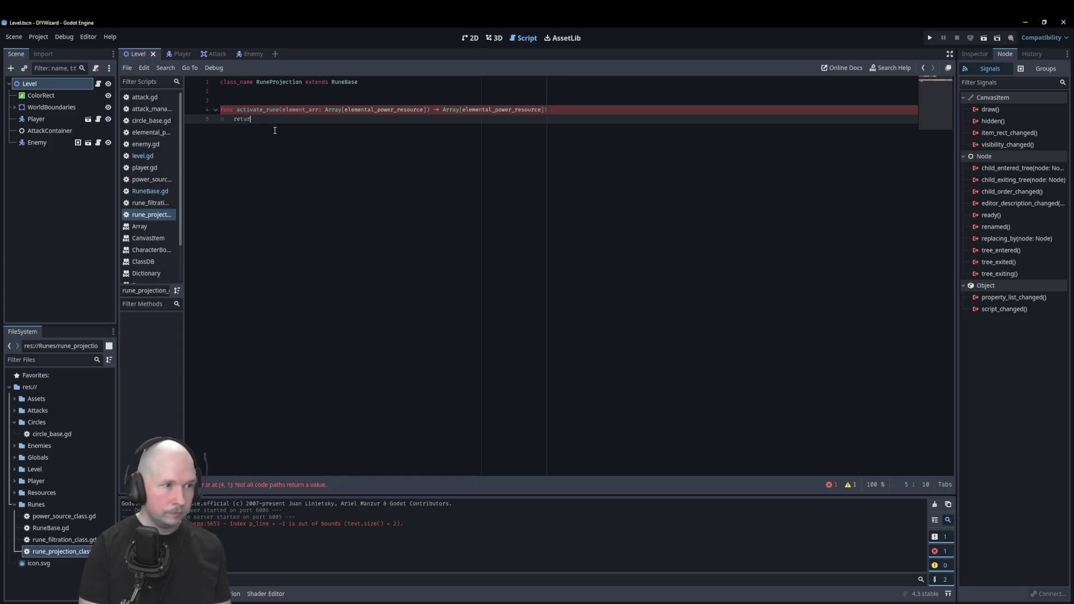
type("lem")
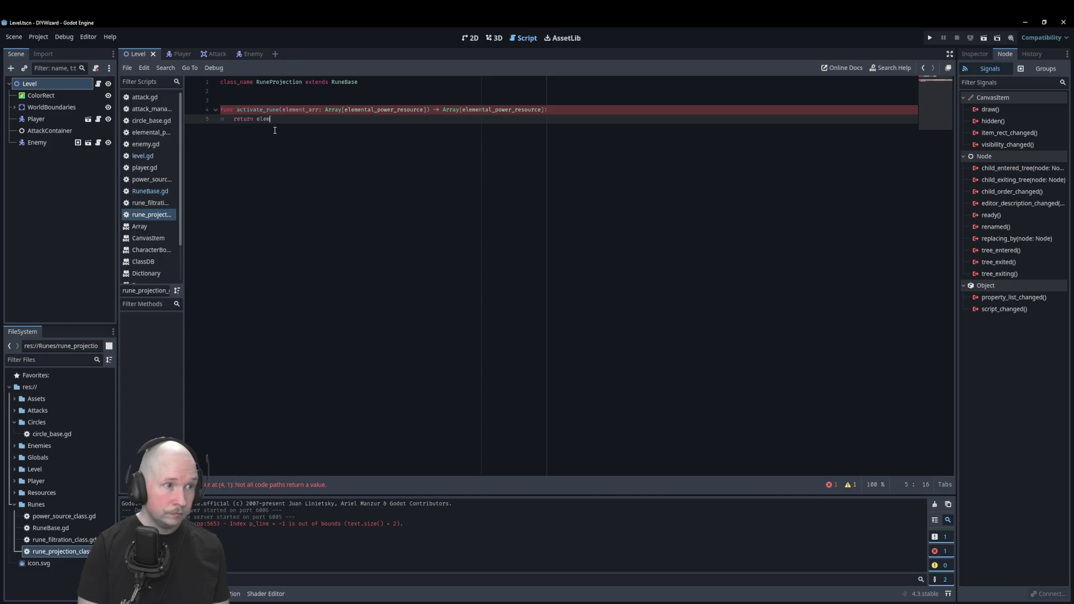
key("Return")
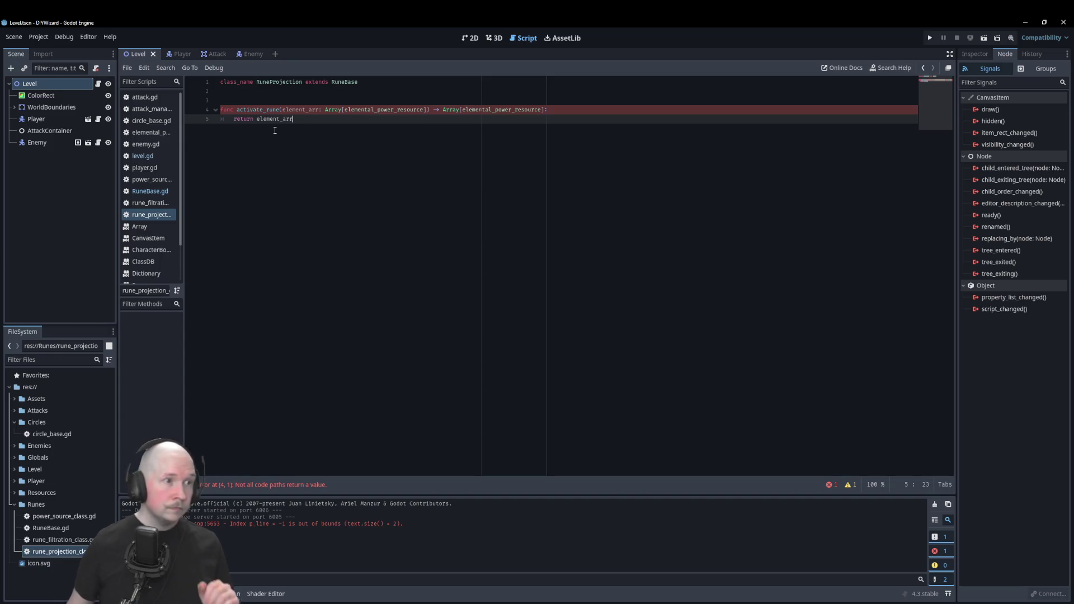
left_click(321, 98)
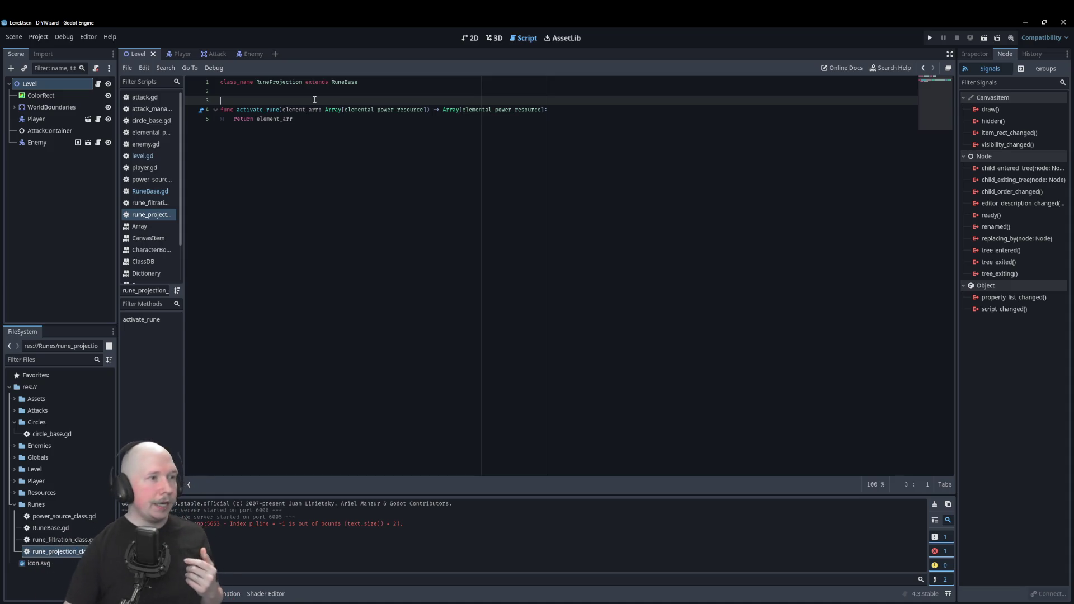
left_click(201, 110)
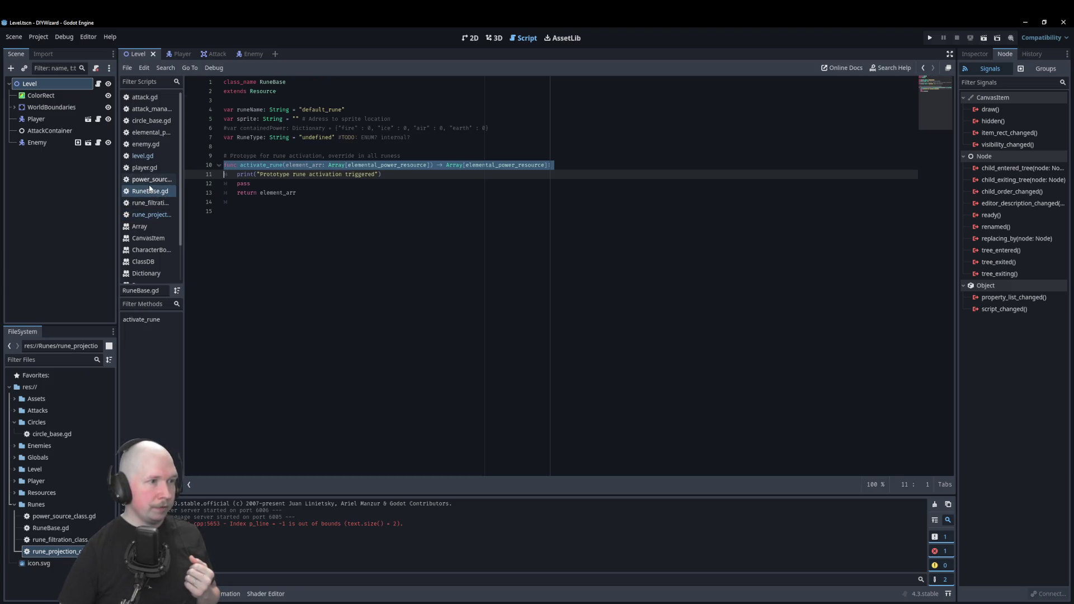
left_click(149, 215)
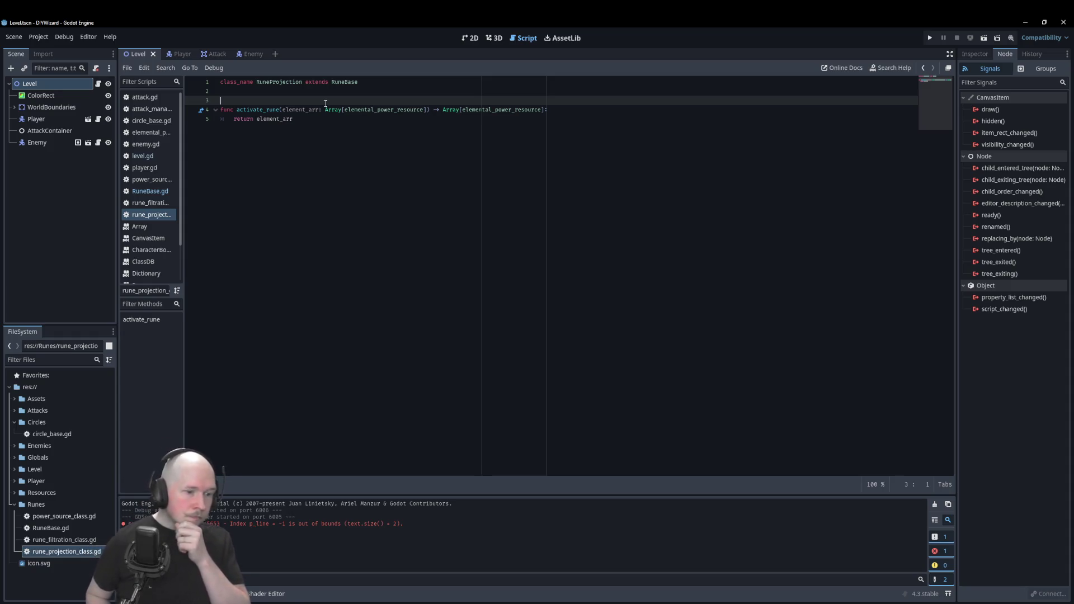
Step: Declare var attak_sprite: String = "" above activate_rune
type("v")
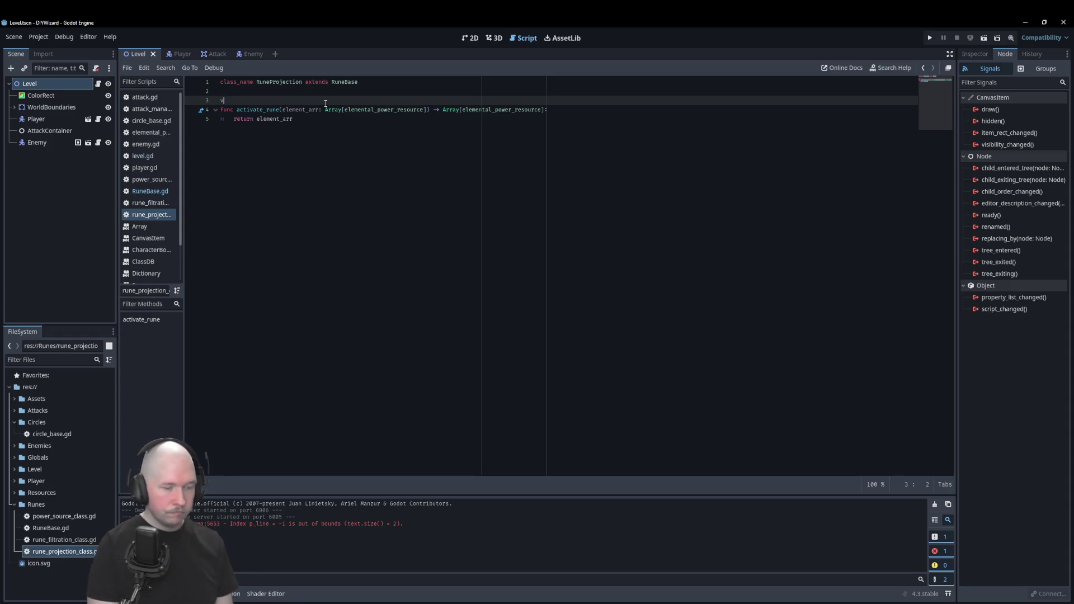
type("ar")
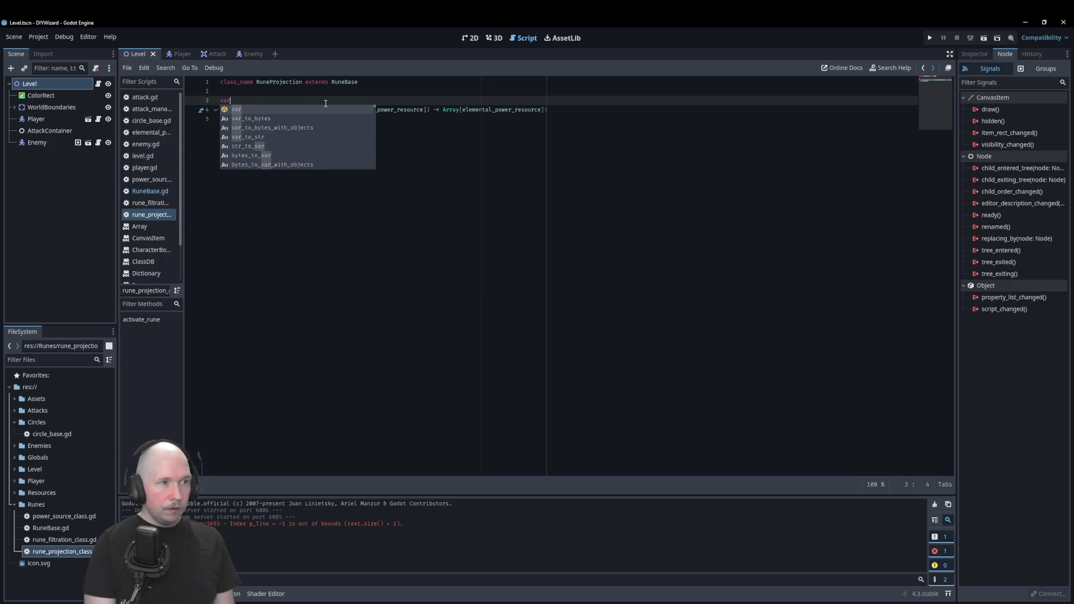
type(" attak")
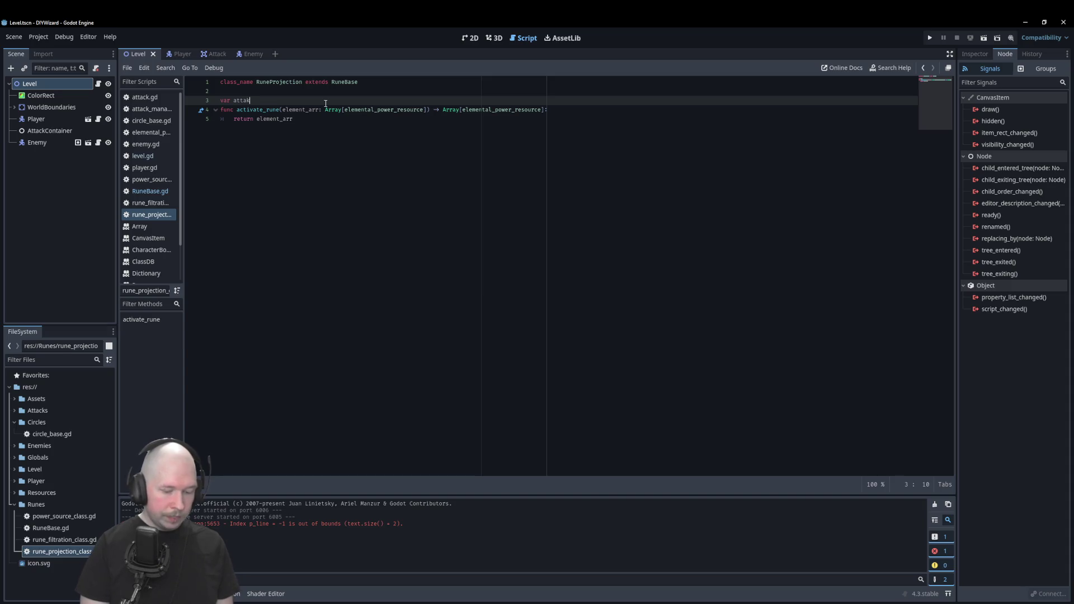
type("_sprite: S")
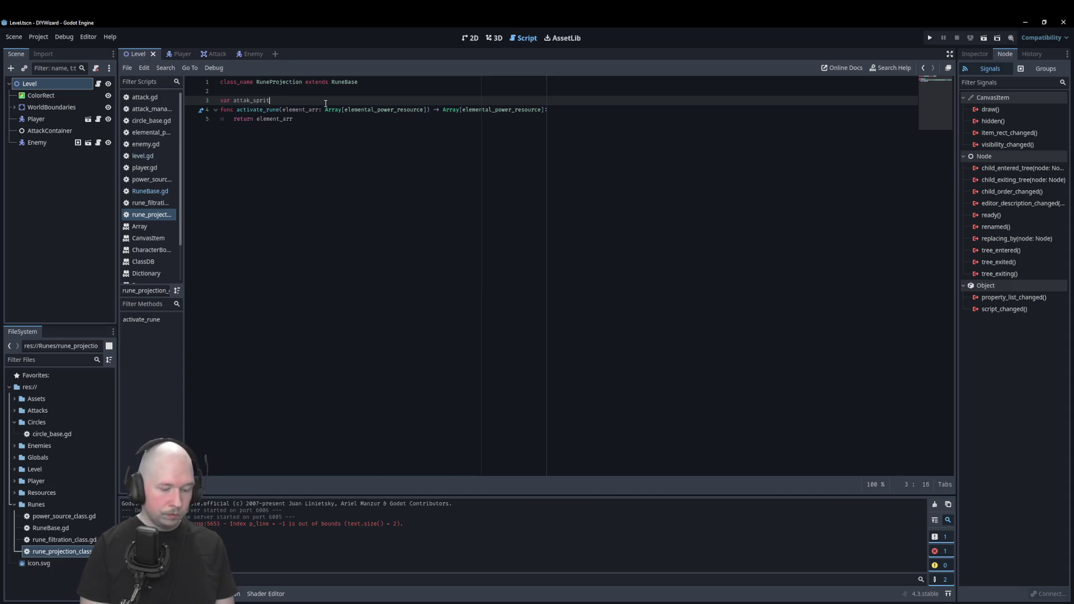
type("tring = \"")
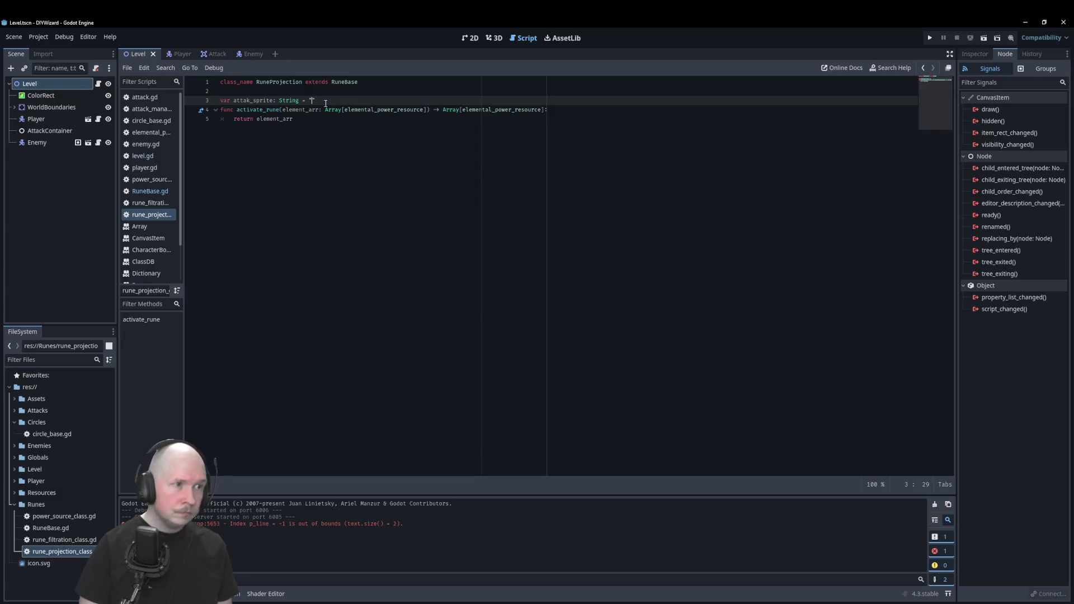
key("End")
key("Return")
key("Return")
key("Up")
Step: Declare damage_mulitplier: float = 1.0 commented '0.0 and 1.0', then attack_speed: float = 0.0
type("var ")
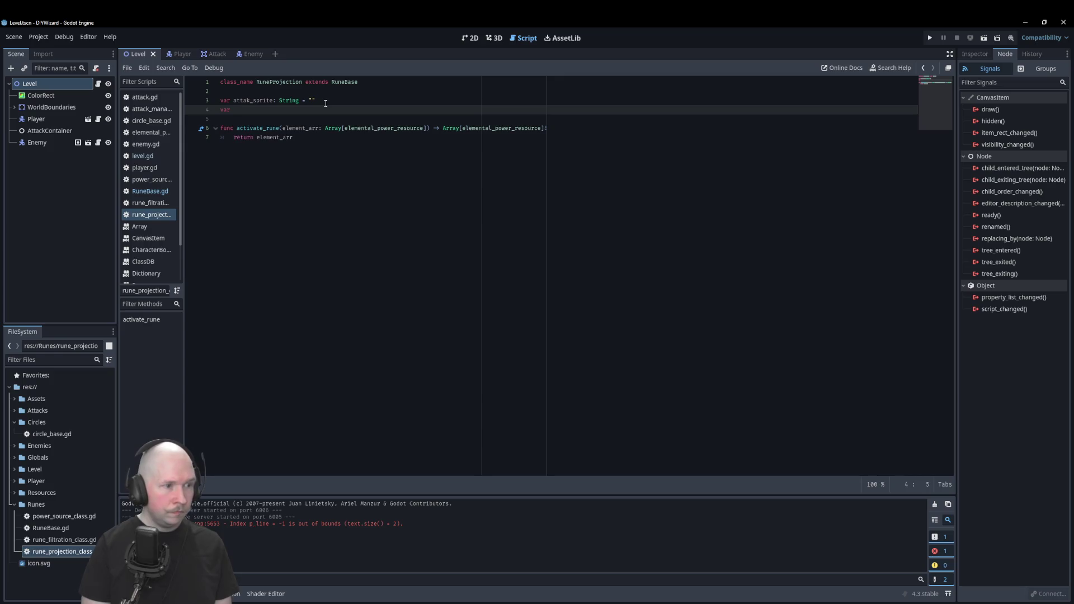
type("damage_mulitplier")
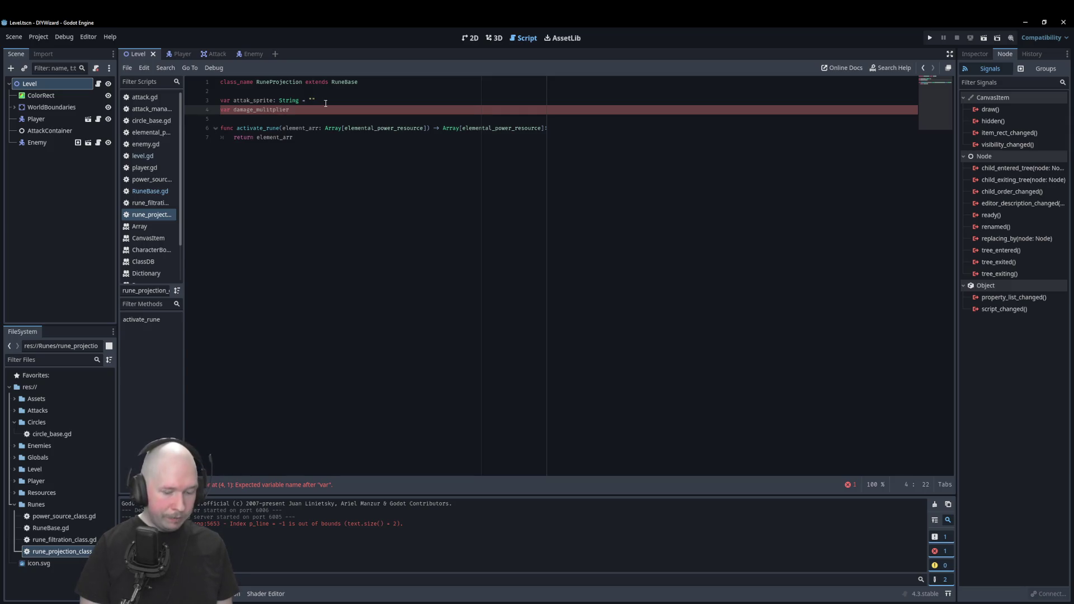
type("float")
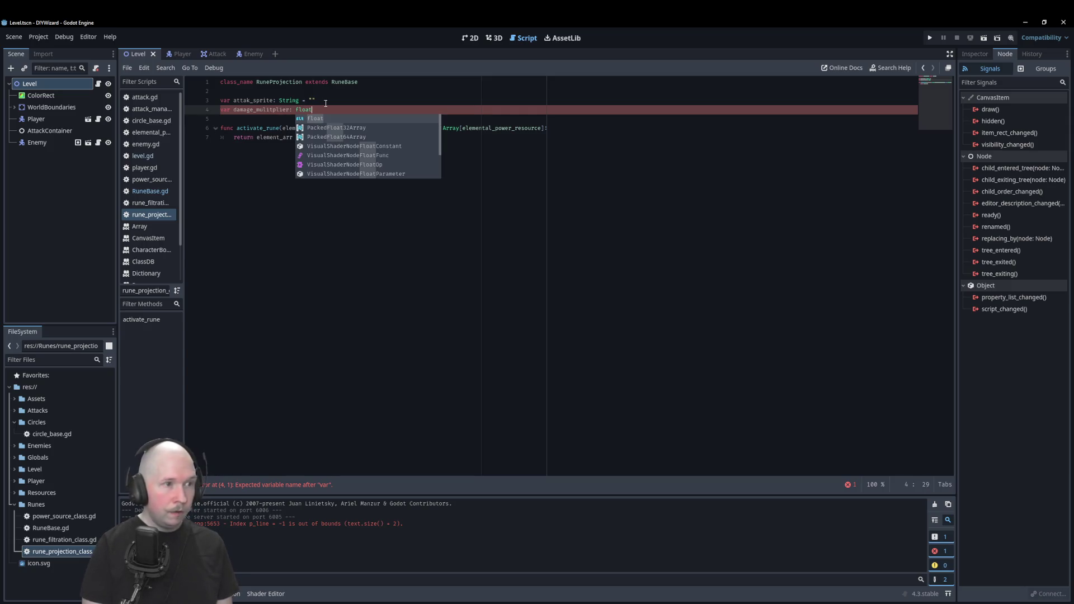
type(" = 1.90")
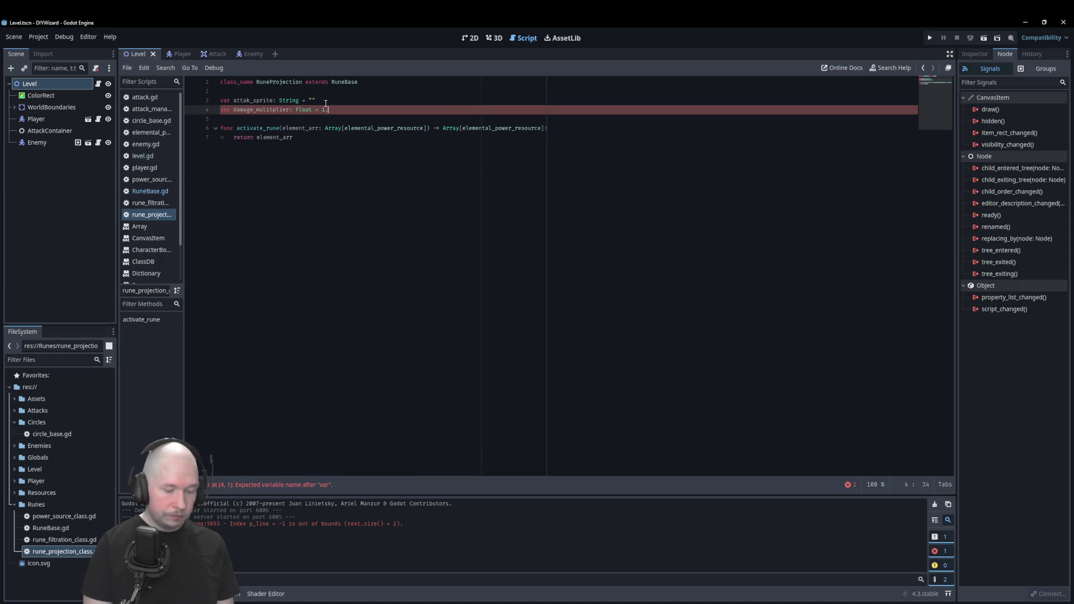
key("BackSpace")
type("0 ")
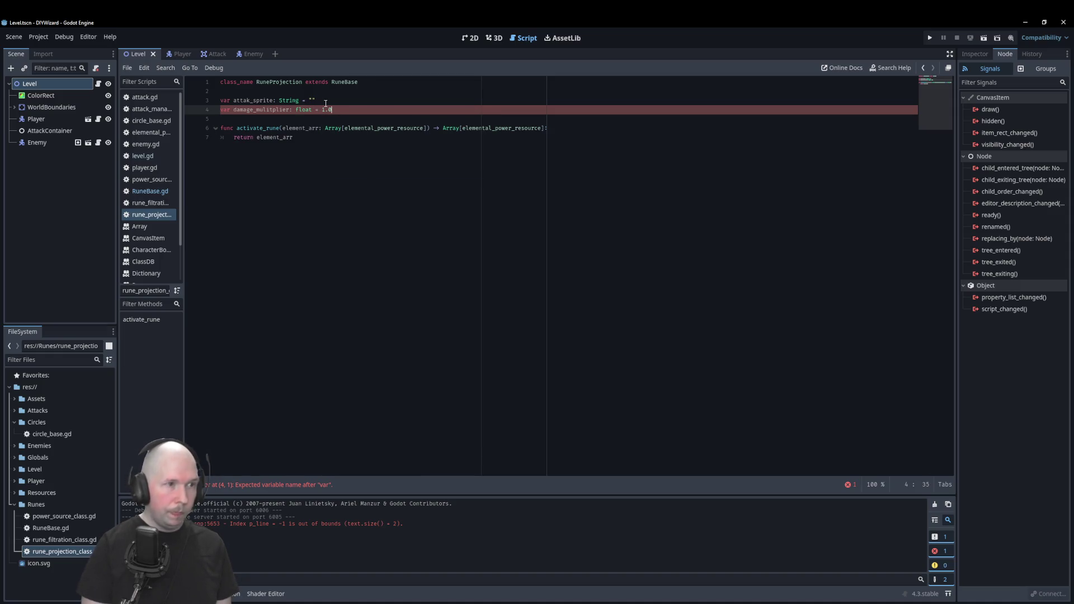
type("# Value ")
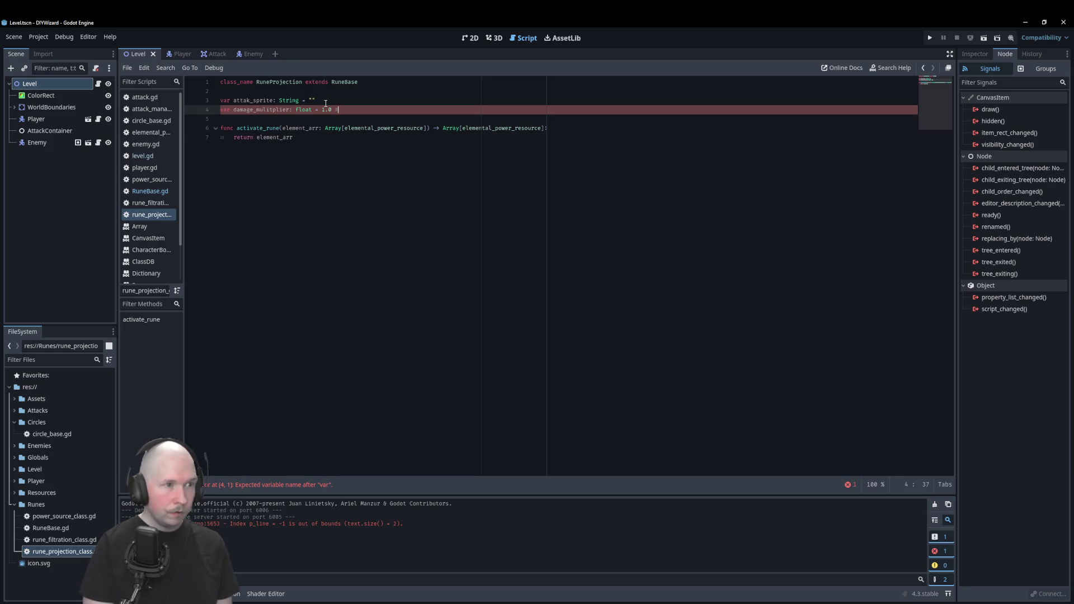
type("bewteen")
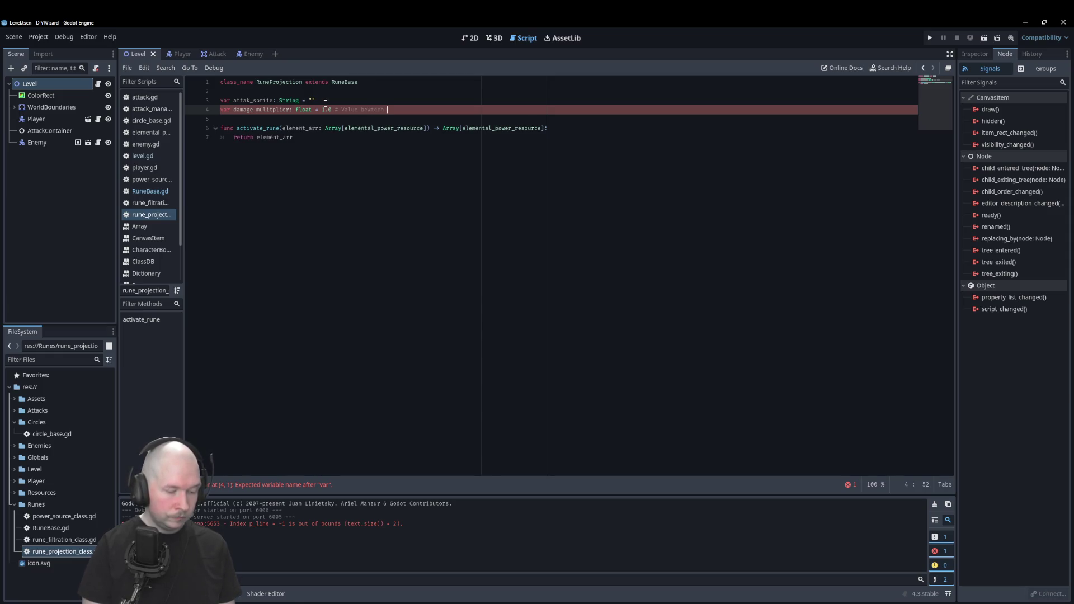
key("BackSpace")
key("BackSpace")
key("BackSpace")
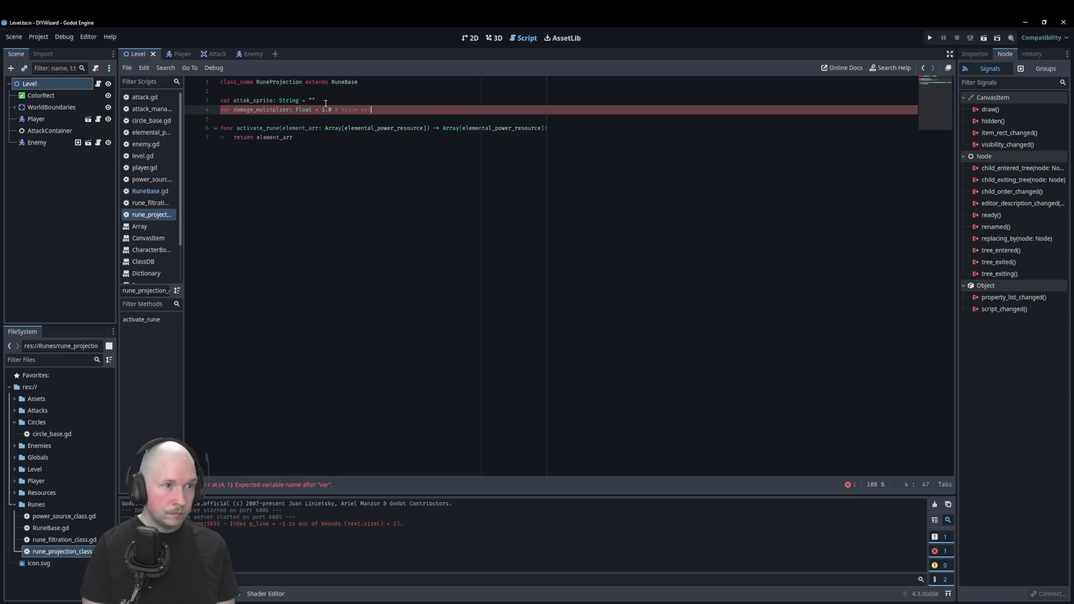
type("een 0.0 and 1.0")
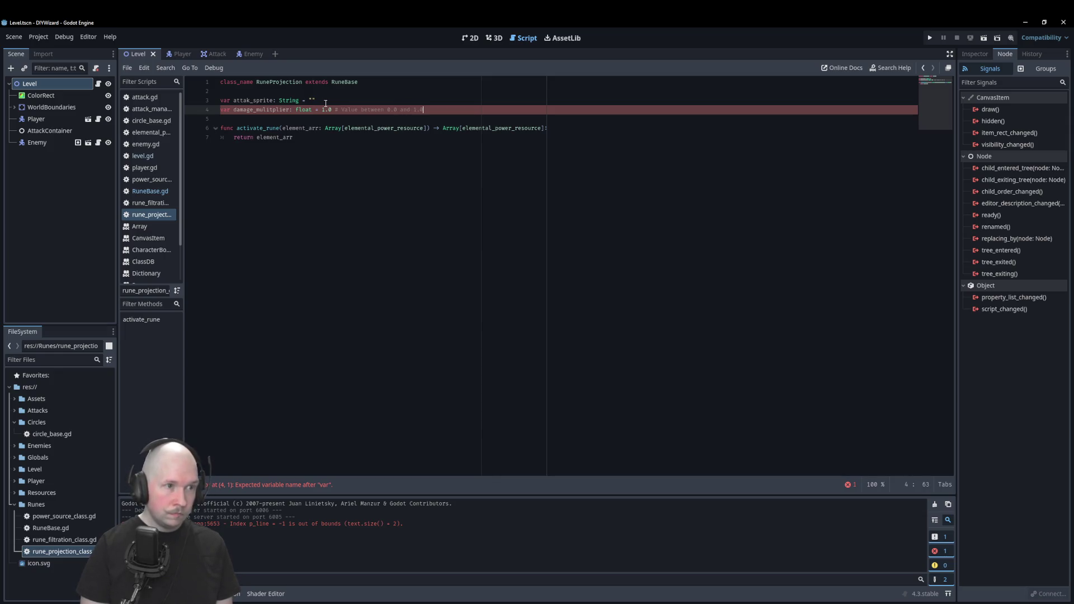
key("Return")
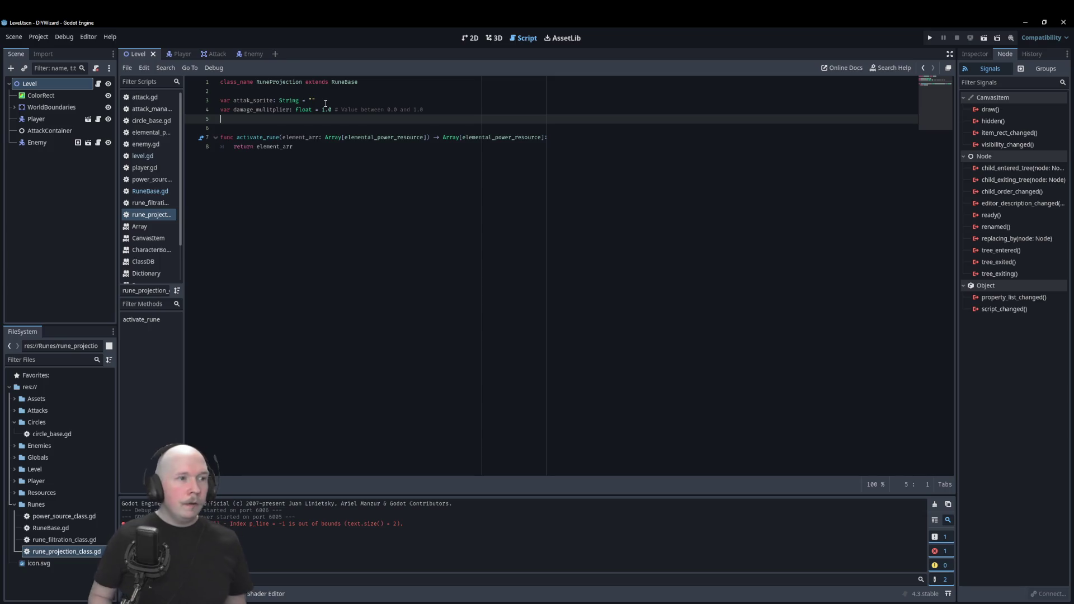
type("var a")
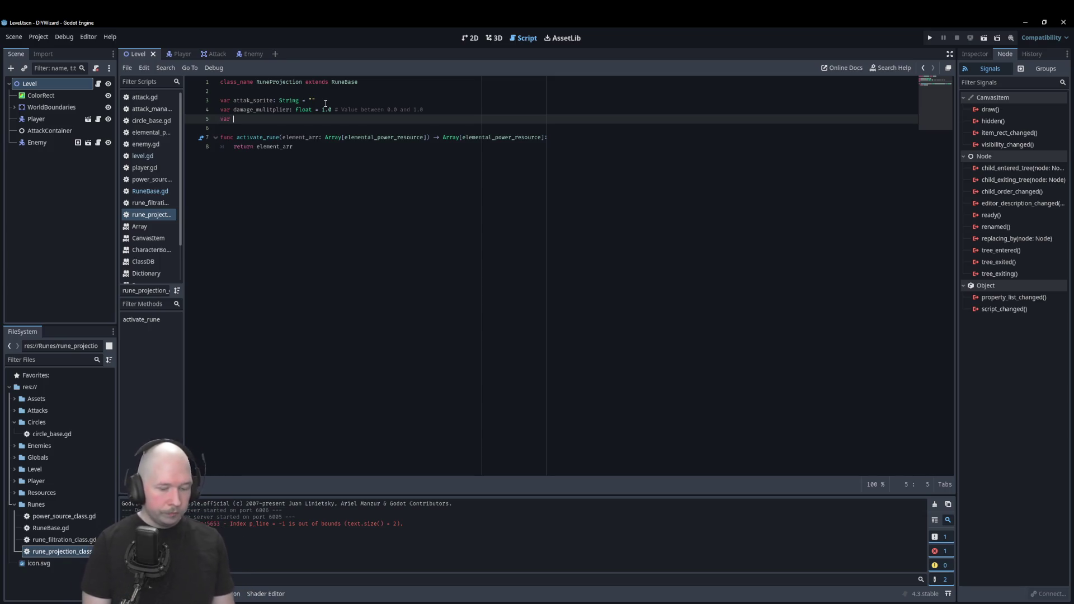
type("ttack_s")
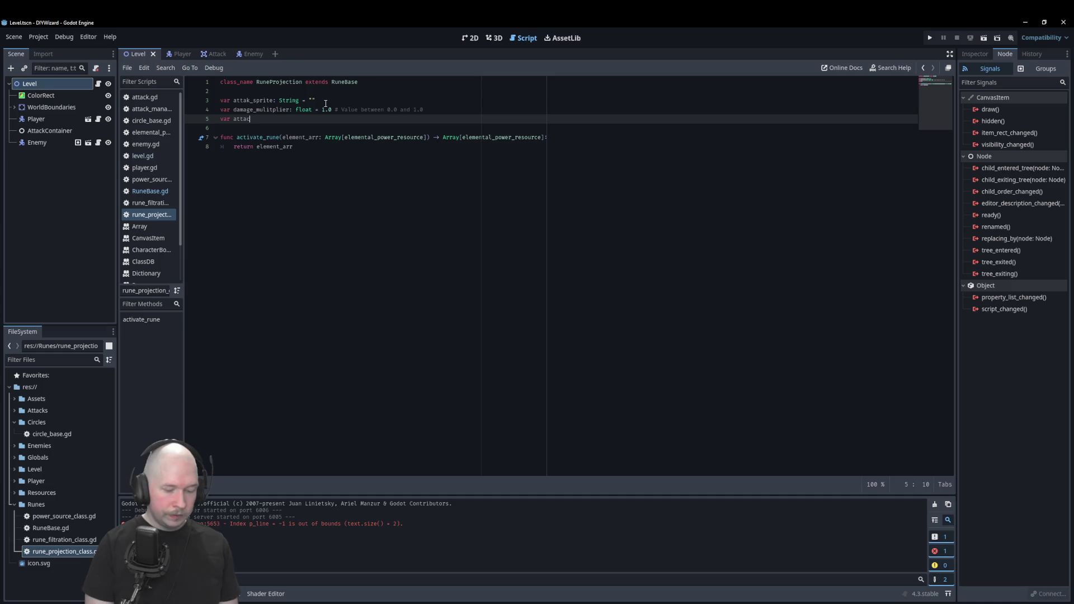
type("peed:")
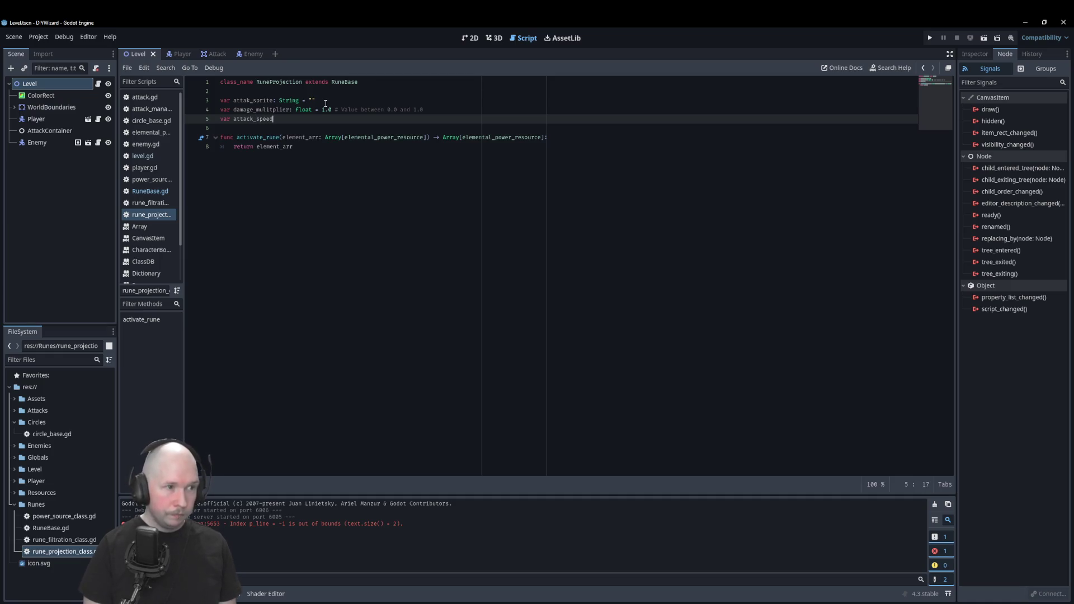
type(" float ")
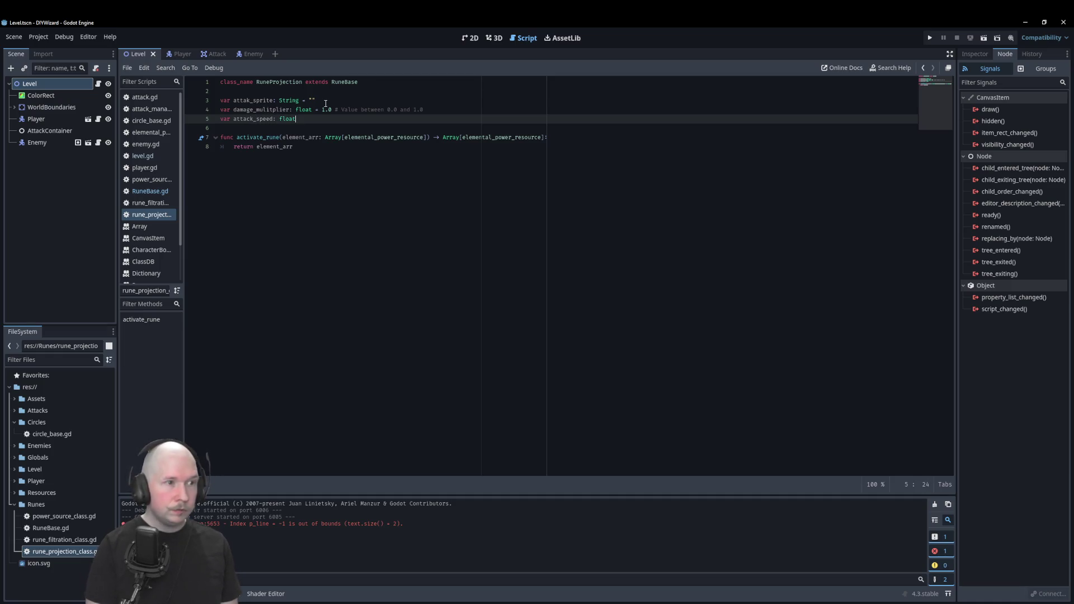
type("= 0.0")
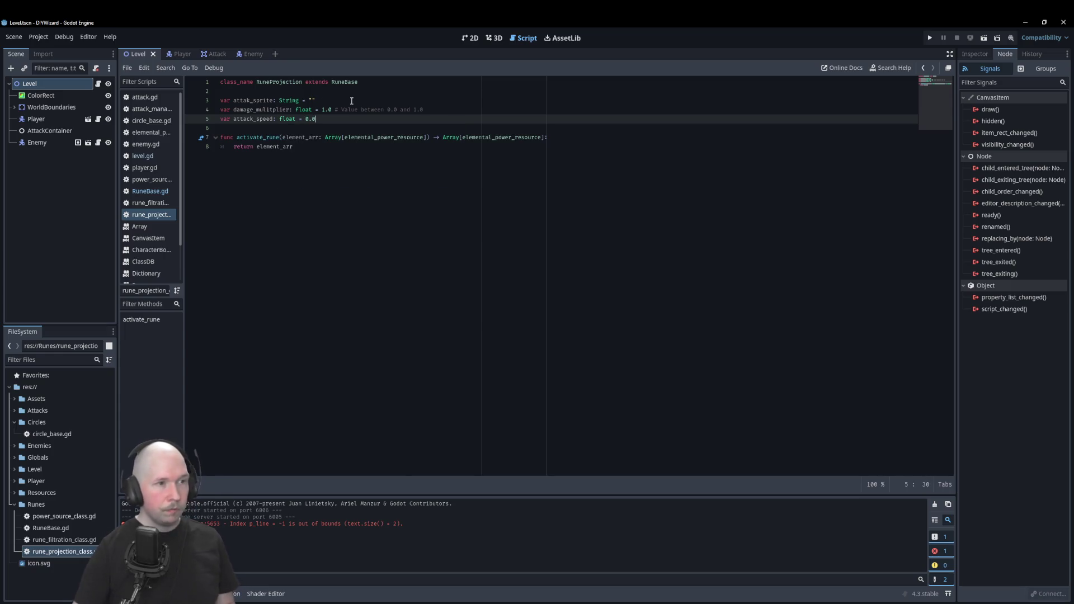
left_click(320, 178)
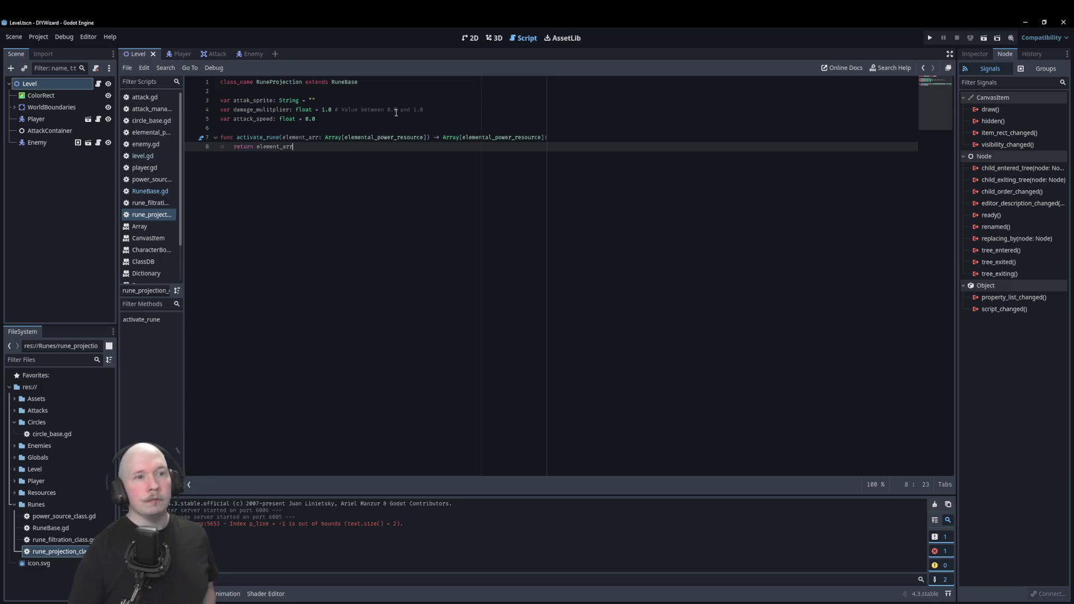
left_click(553, 129)
key("Down")
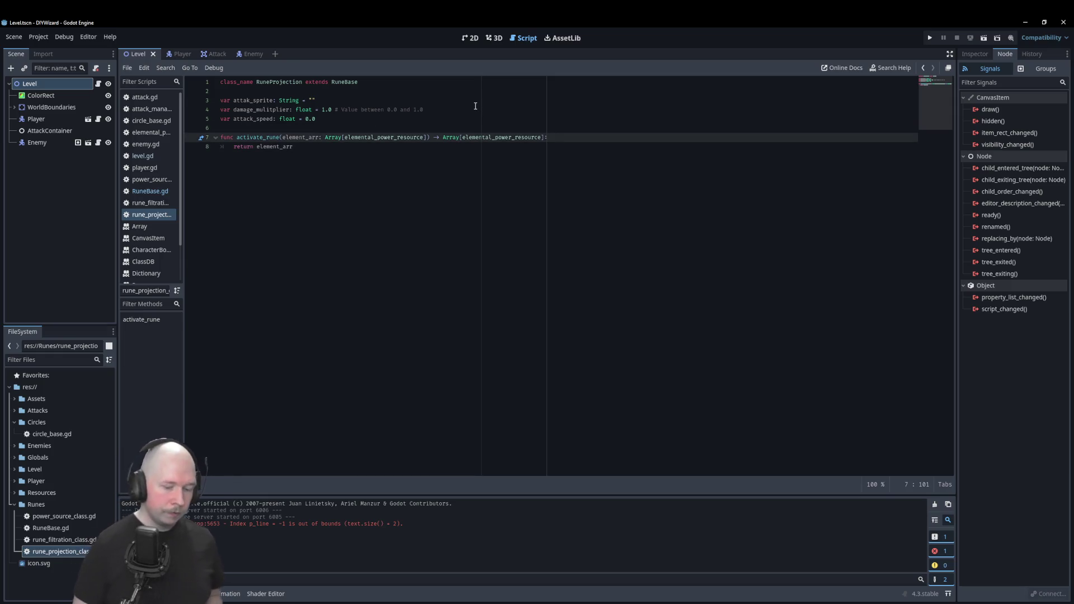
Step: Add var filtered_power: Array[elemental_power_resource] = element_arr.pop_back( and check the pop_back docs
key("Return")
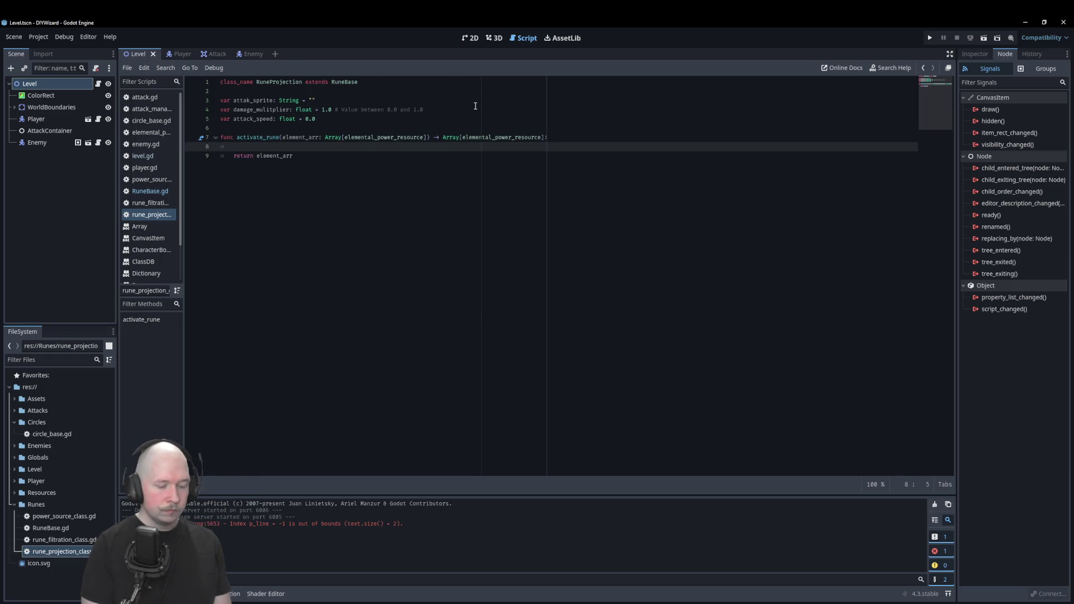
type("var ")
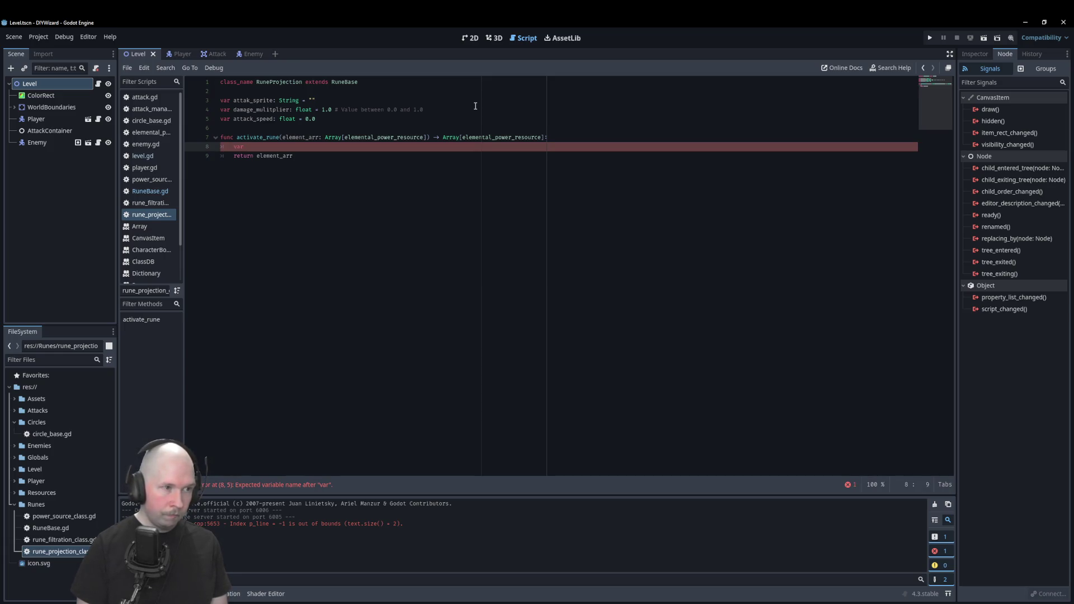
type("filtered")
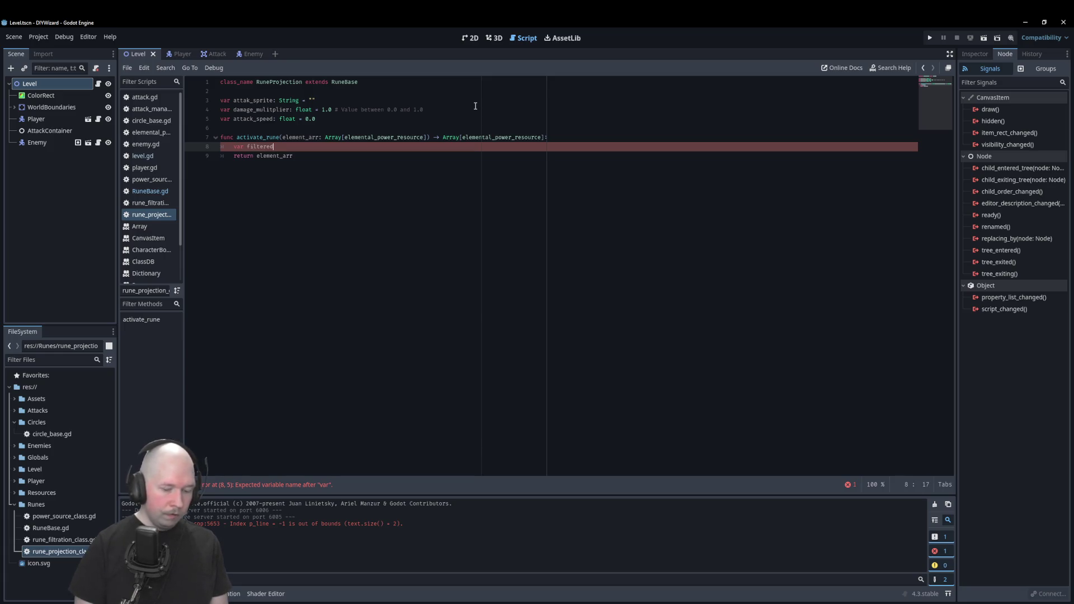
type("_power: ")
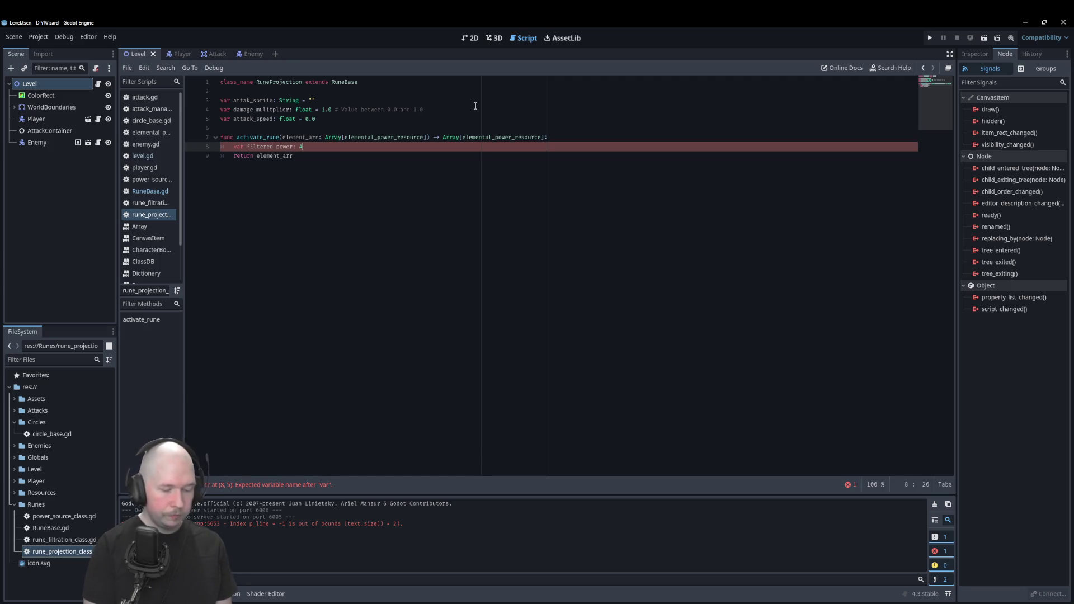
type("Array[elem")
key("Return")
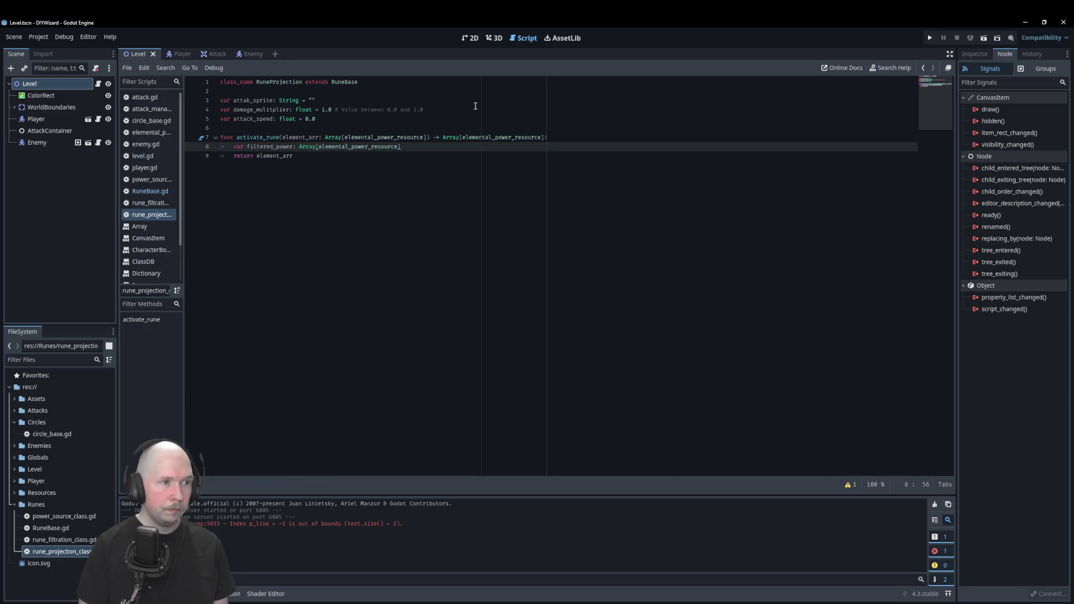
type("= ")
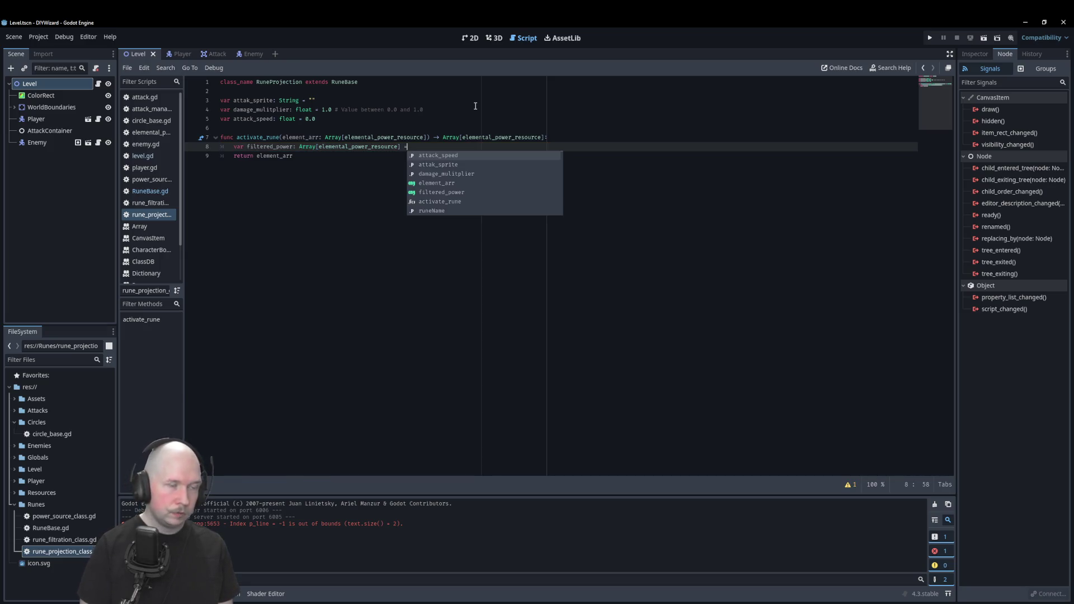
type("eme")
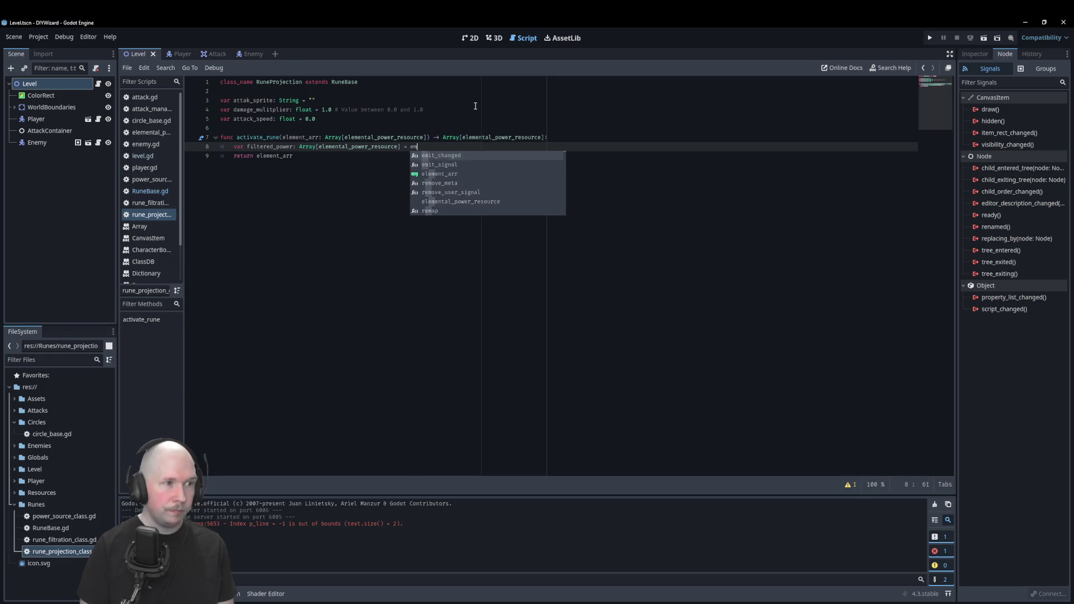
key("Return")
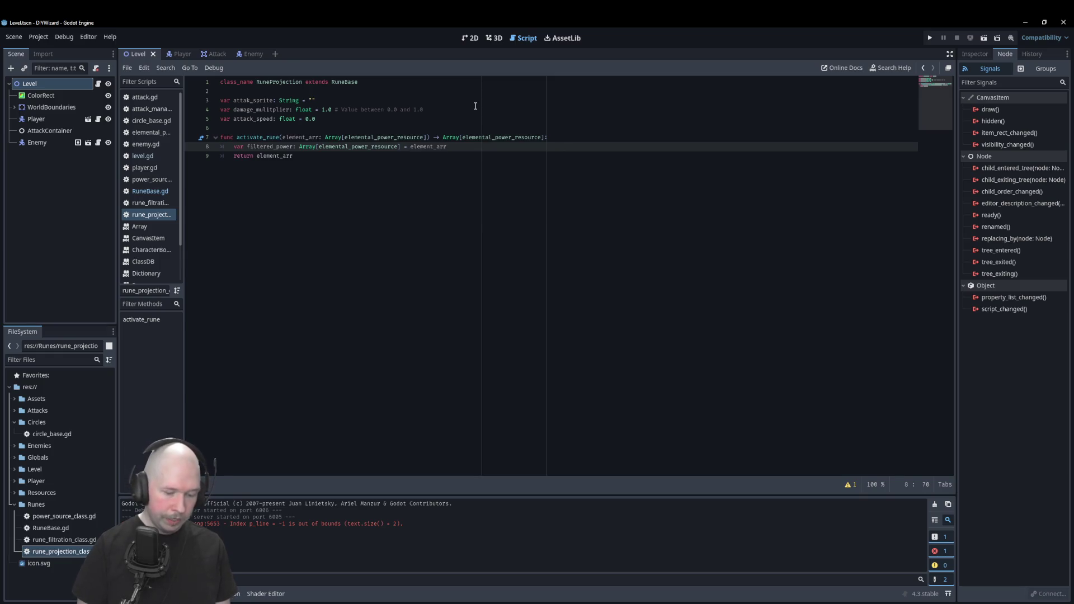
type(".po")
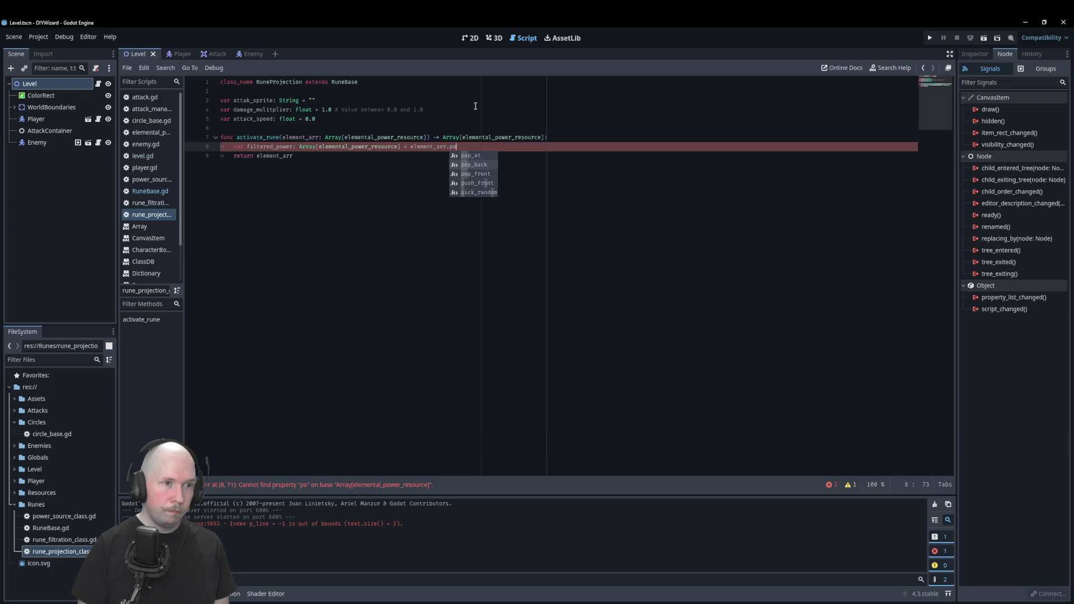
key("Return")
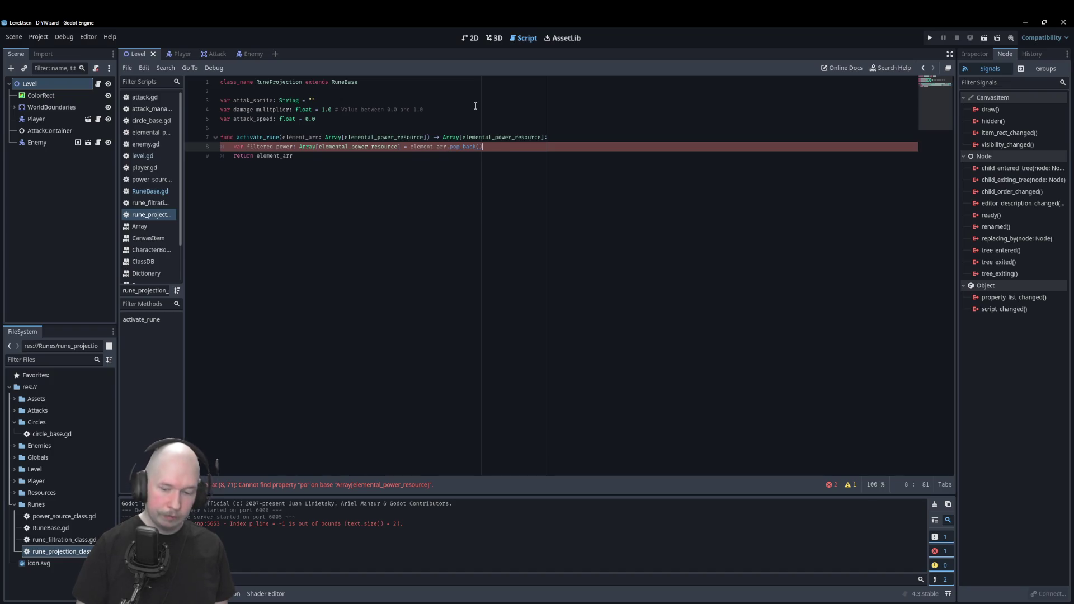
left_click(457, 147, "ctrl")
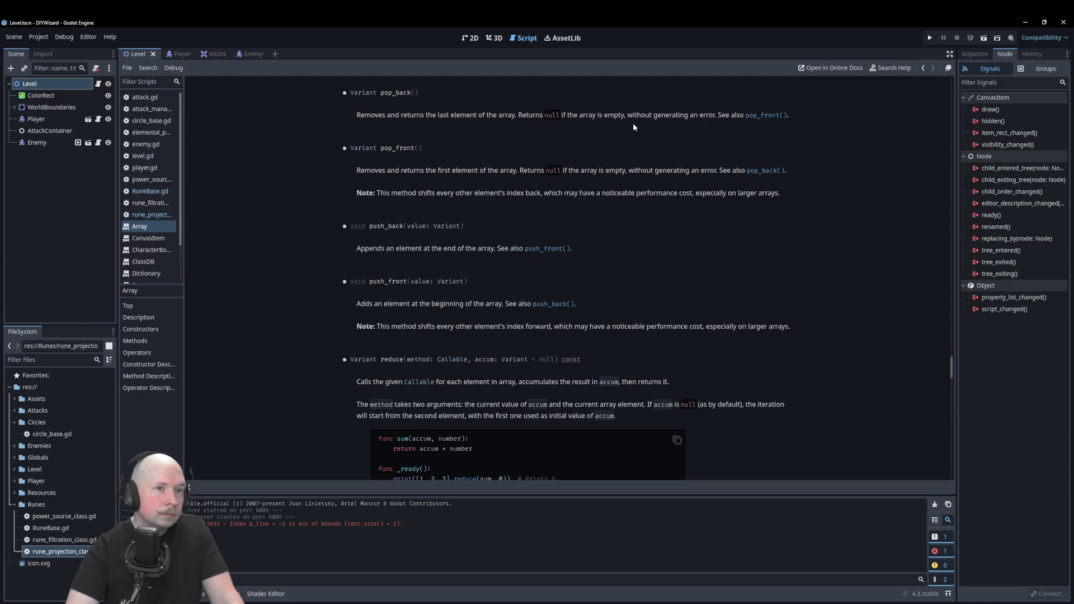
left_click(149, 215)
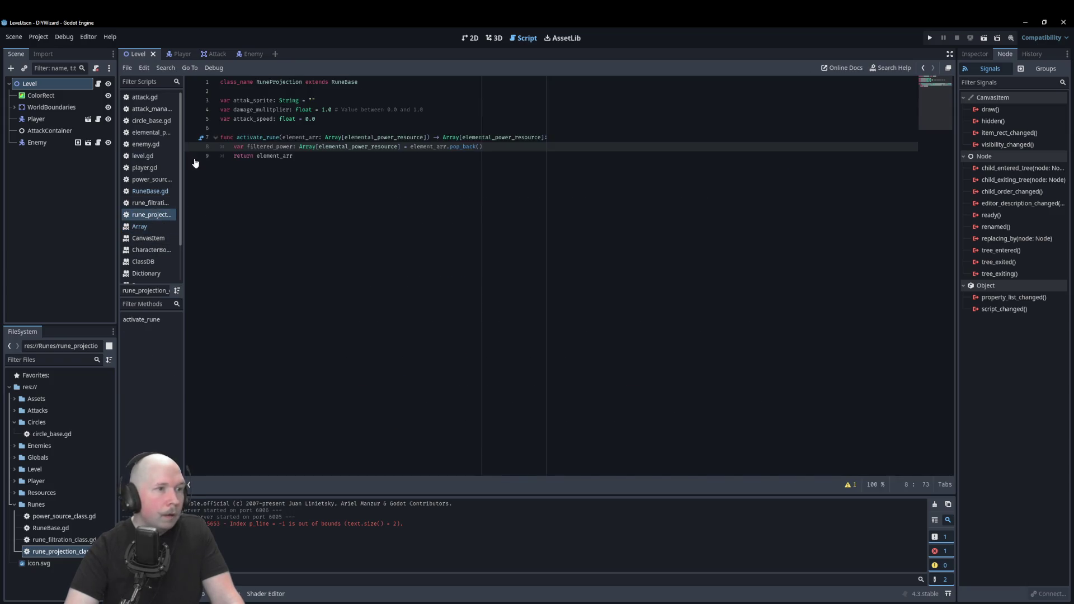
Step: Close pop_back() and nest the filtered_power line under if element_arr.size() > 1
type(")")
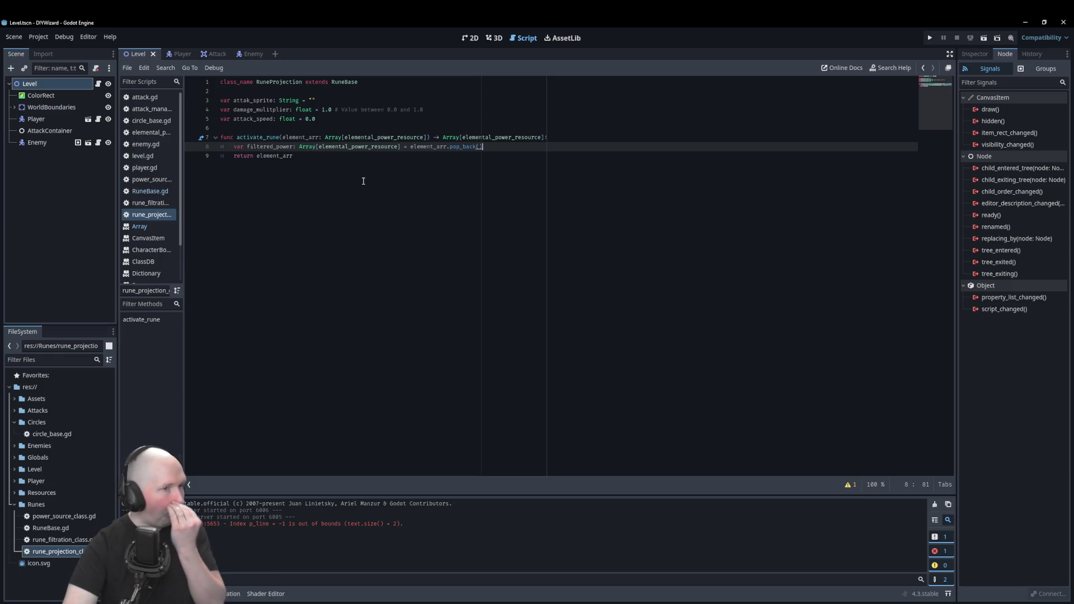
left_click(558, 136)
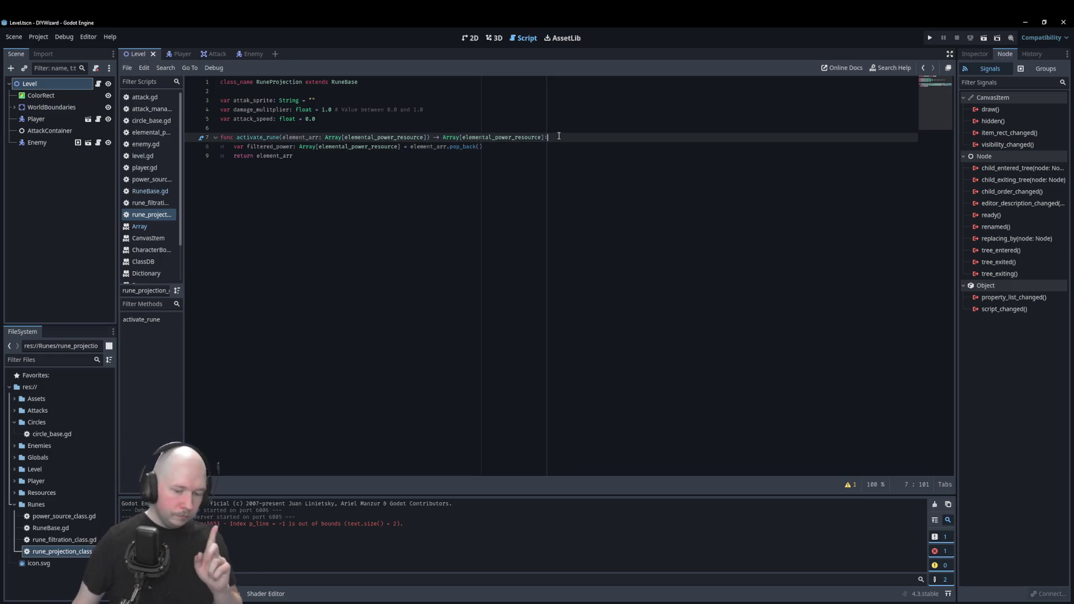
key("Return")
type("if ")
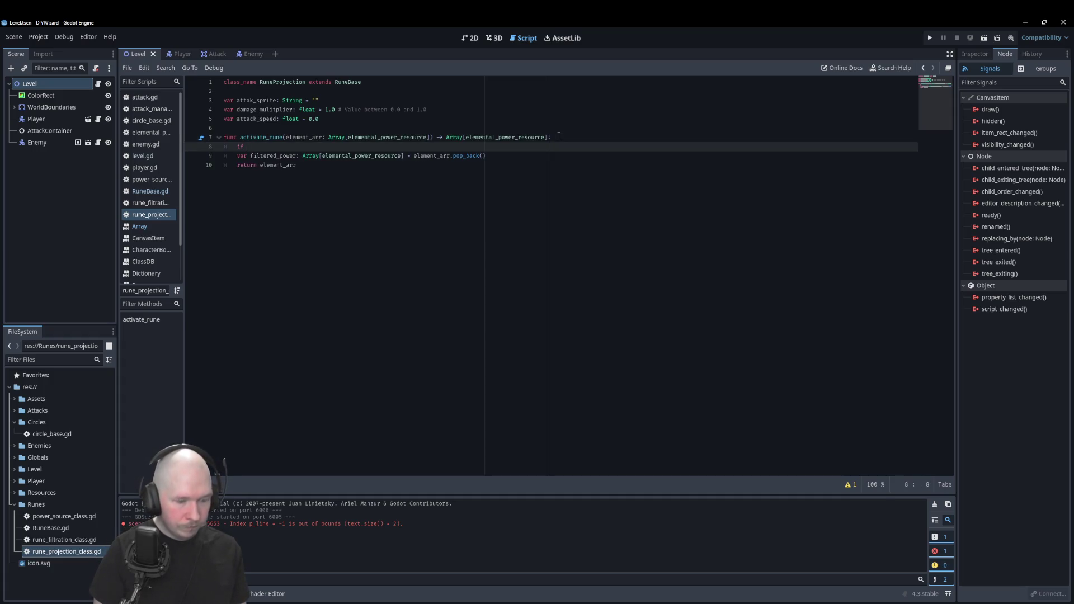
type("element_arr")
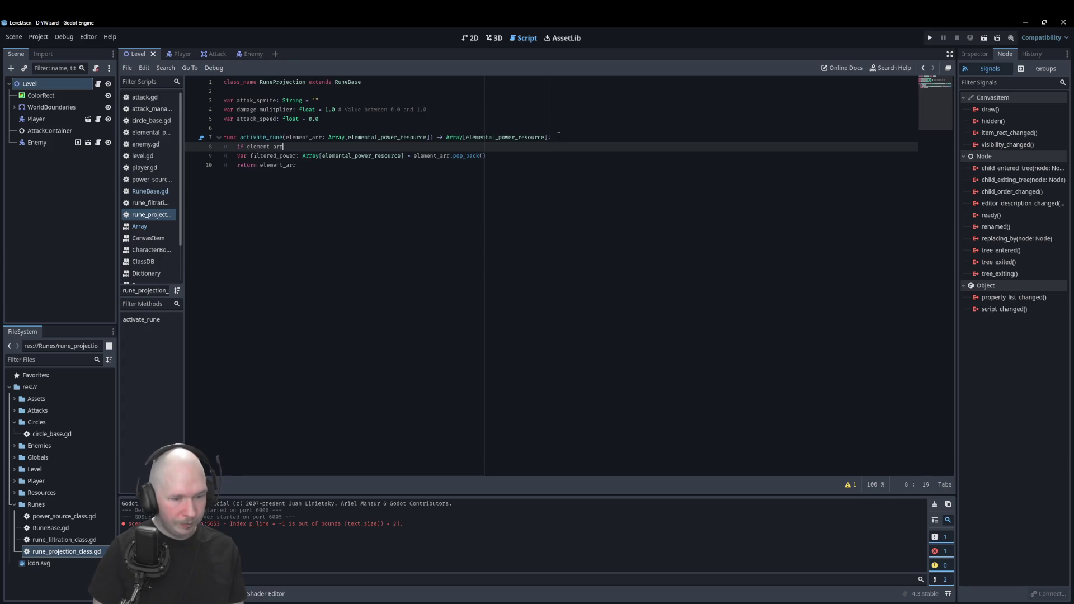
type(".size() <")
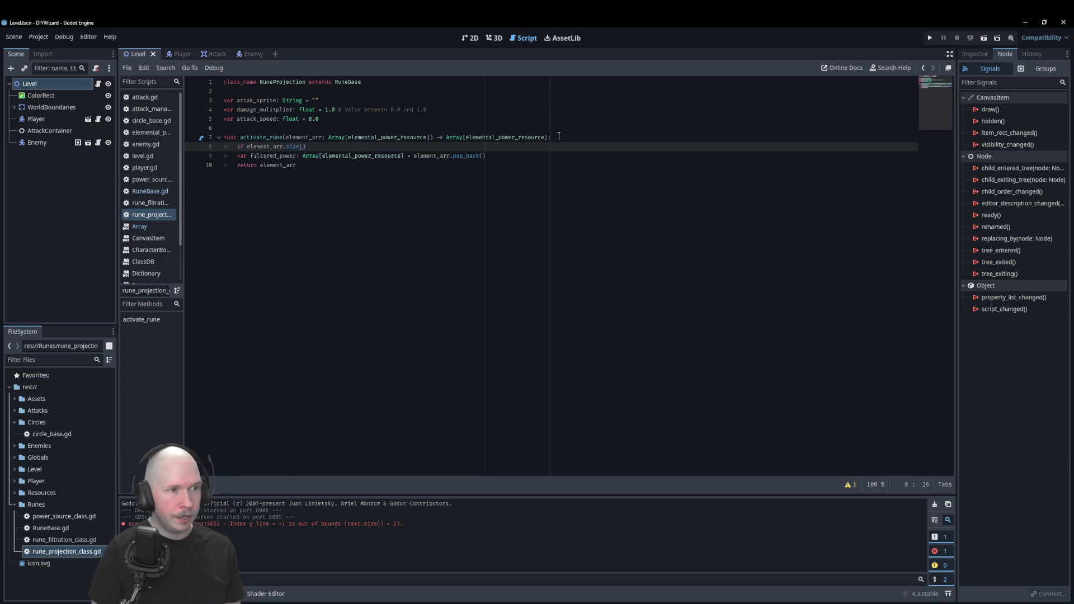
key("BackSpace")
type("1:")
key("Down")
key("Home")
key("Tab")
Step: Add an else branch printing "No filtered power in array", then begin an elif after pop_back
left_click(510, 168)
left_click(521, 159)
key("Return")
key("BackSpace")
type("else")
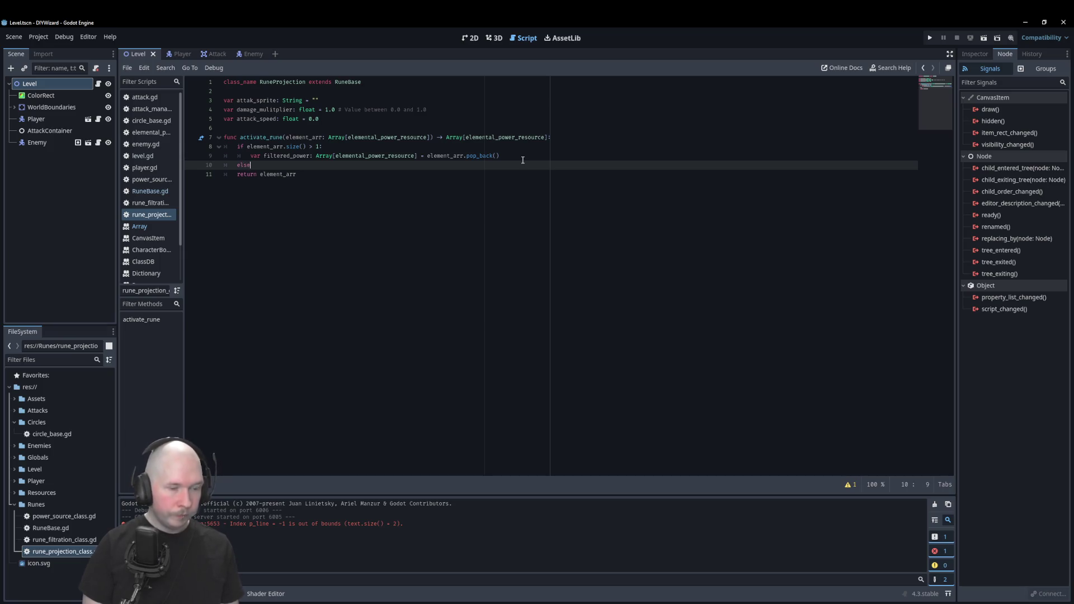
key("Return")
type("print")
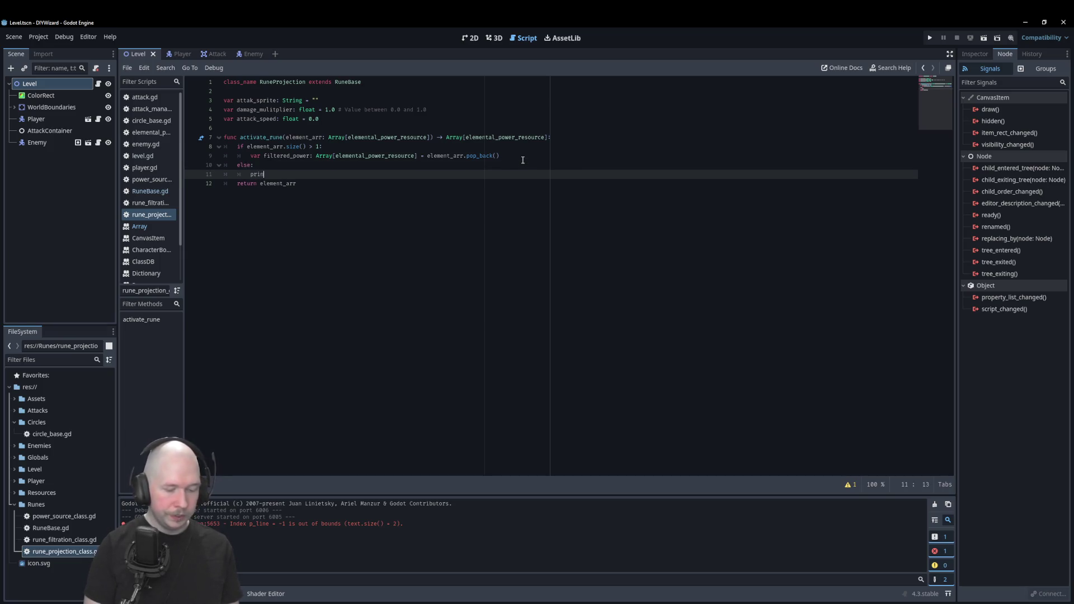
type("(\"")
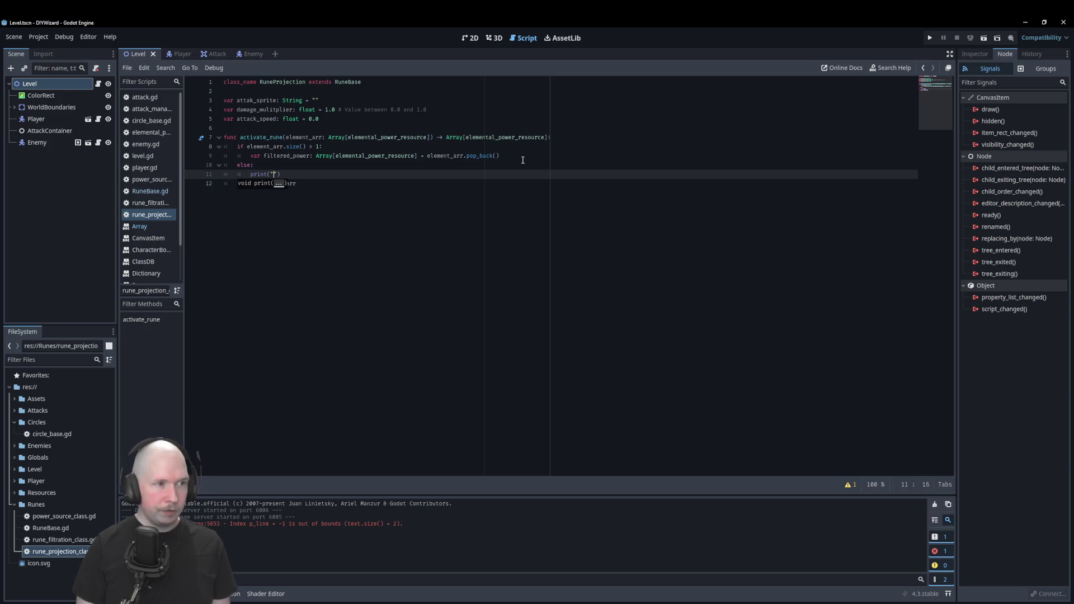
type("No filtere")
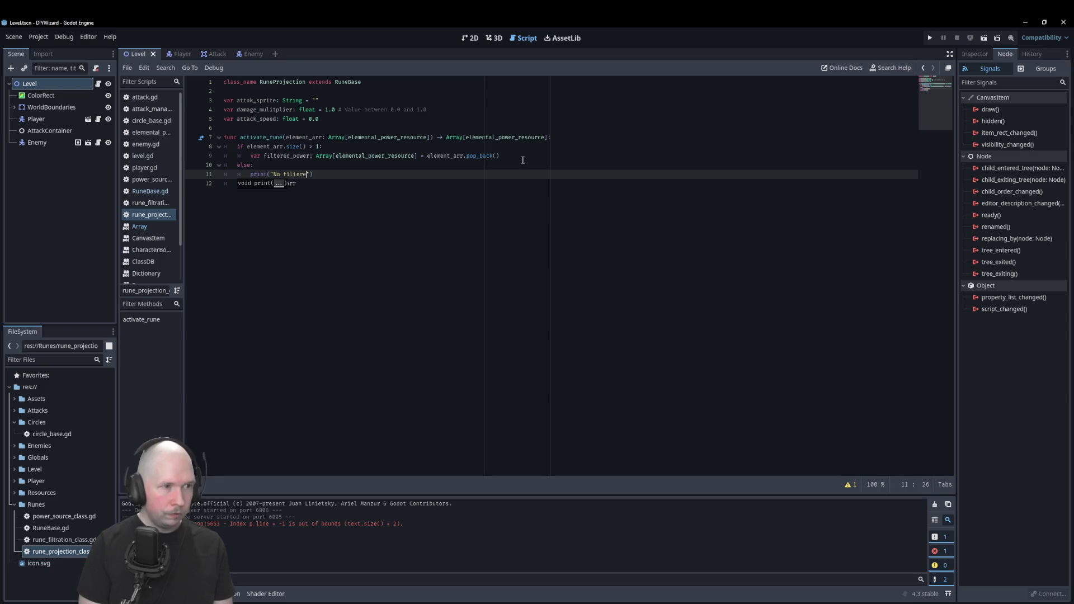
key("Return")
key("BackSpace")
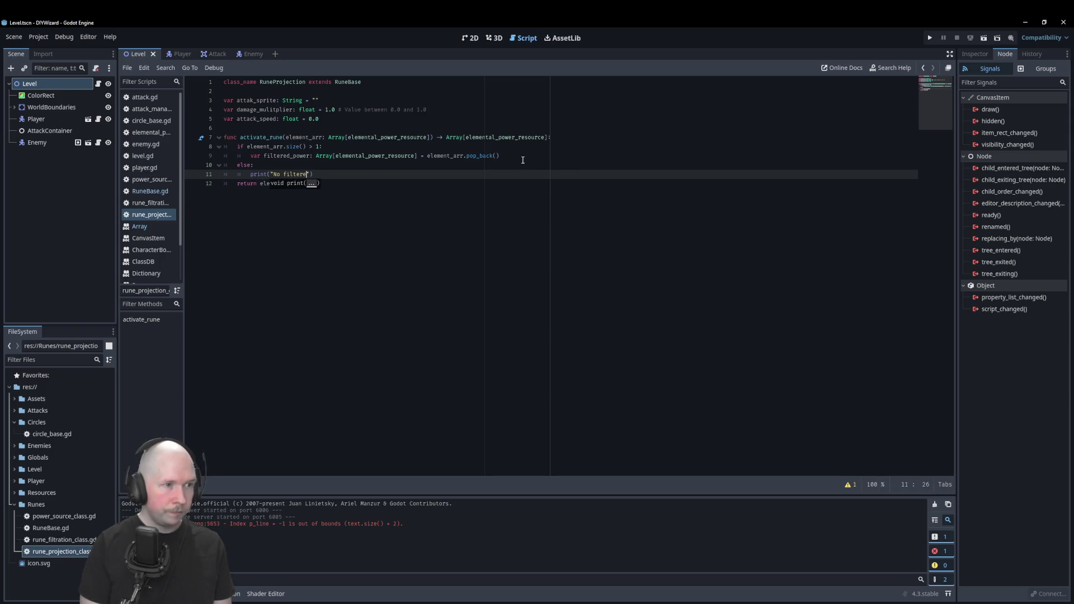
type("d ")
type("po")
type("wer in ")
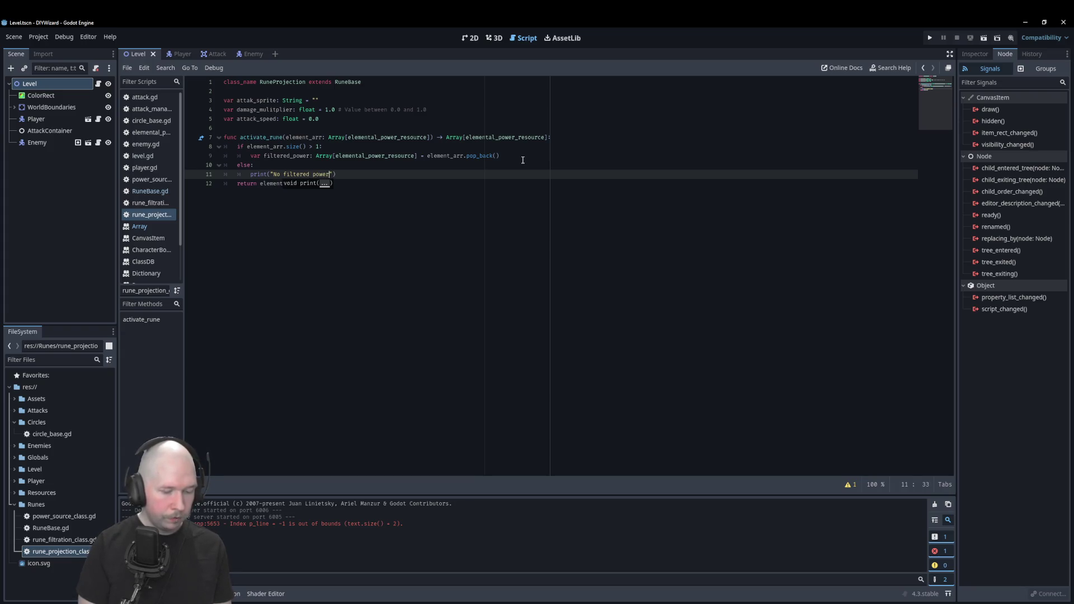
type("array")
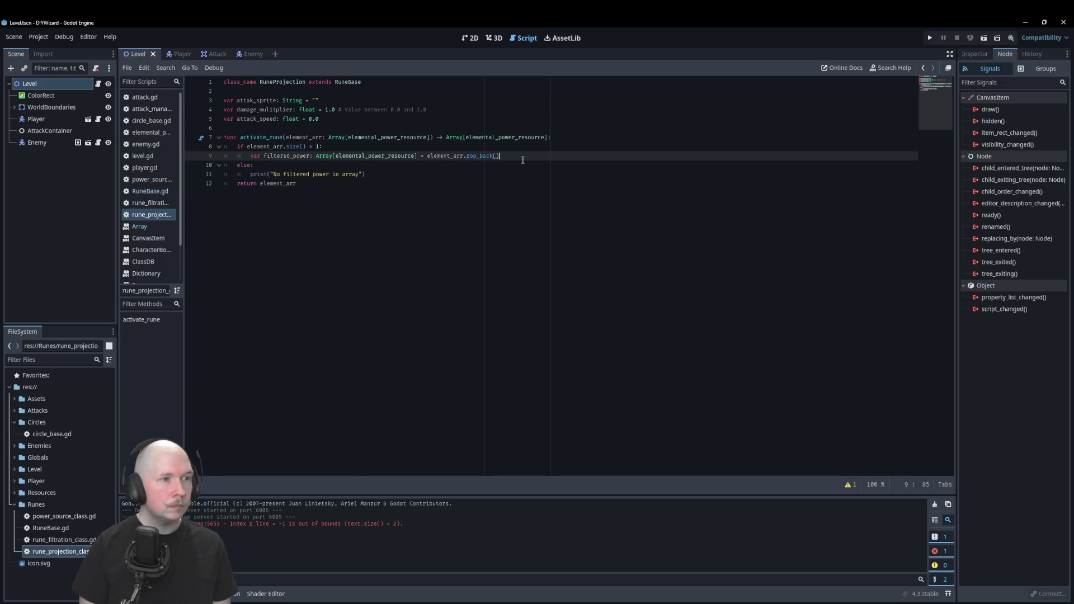
key("Return")
type("elif")
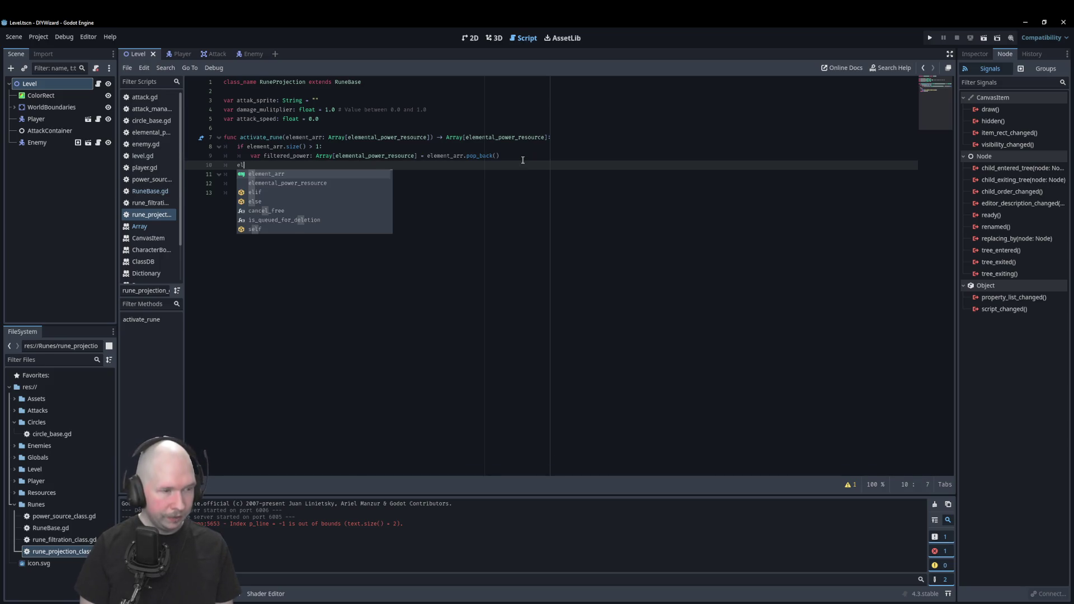
type(":")
Step: Reuse the if condition on the elif line, changing it to element_arr.size() < 1
key("Return")
key("Up")
key("Up")
key("Up")
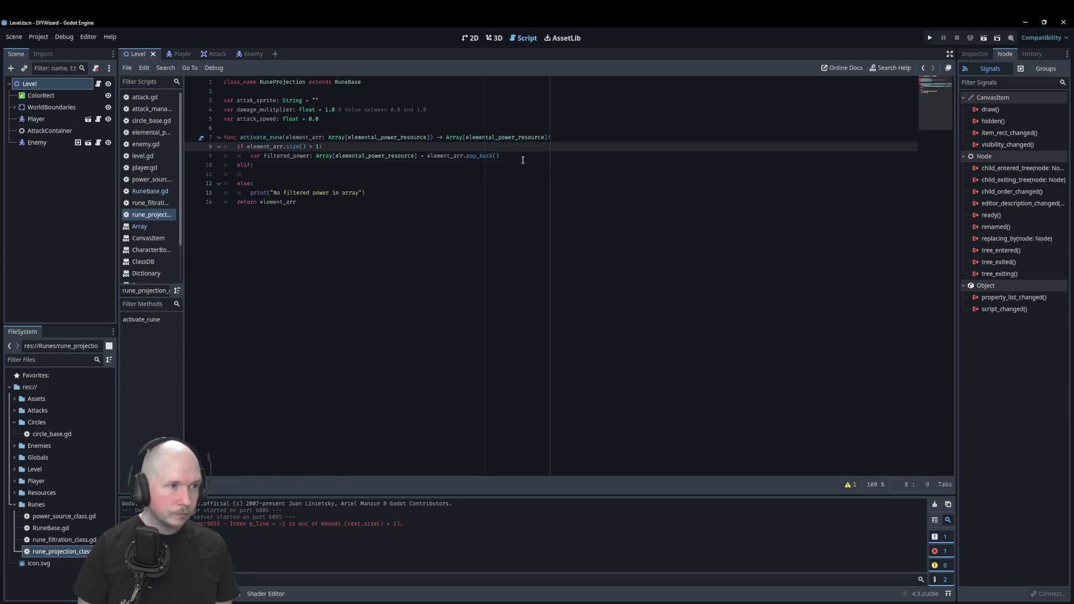
key("shift+End")
key("ctrl+c")
key("Down")
key("Down")
key("Down")
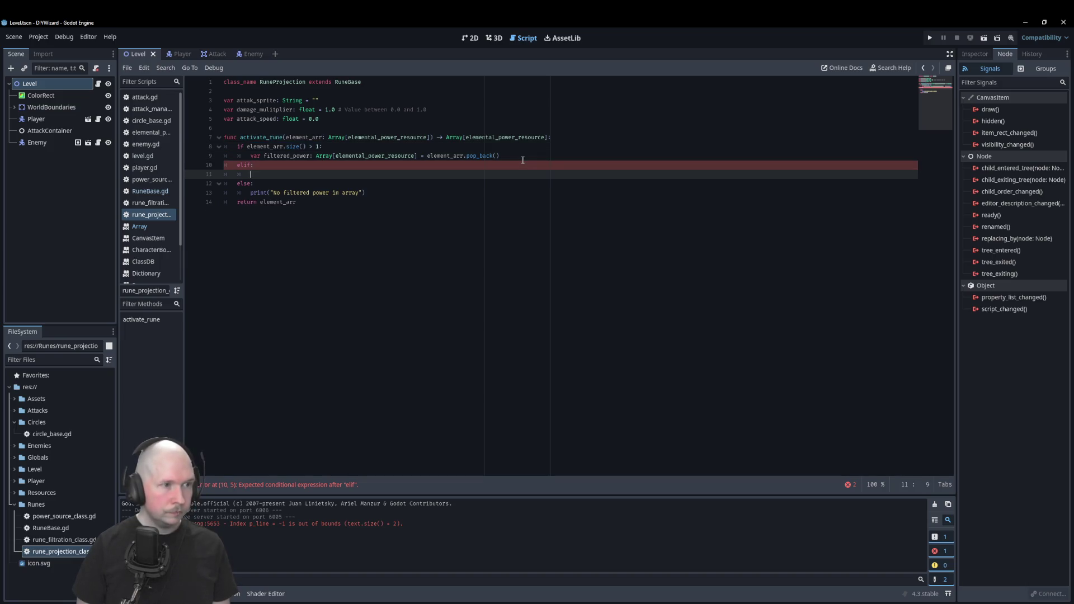
key("Up")
key("End")
key("BackSpace")
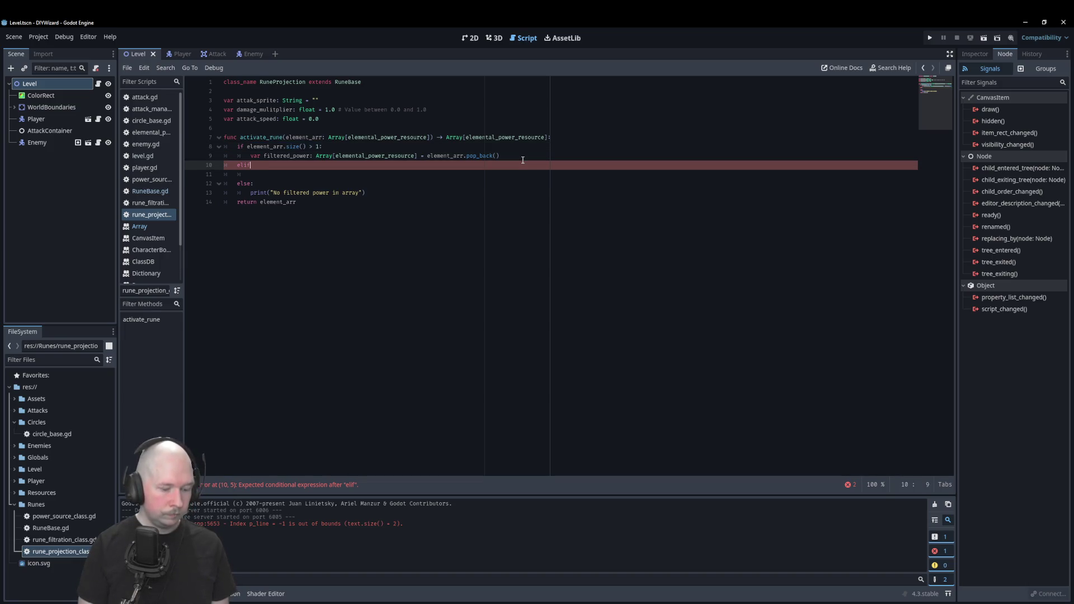
key("ctrl+v")
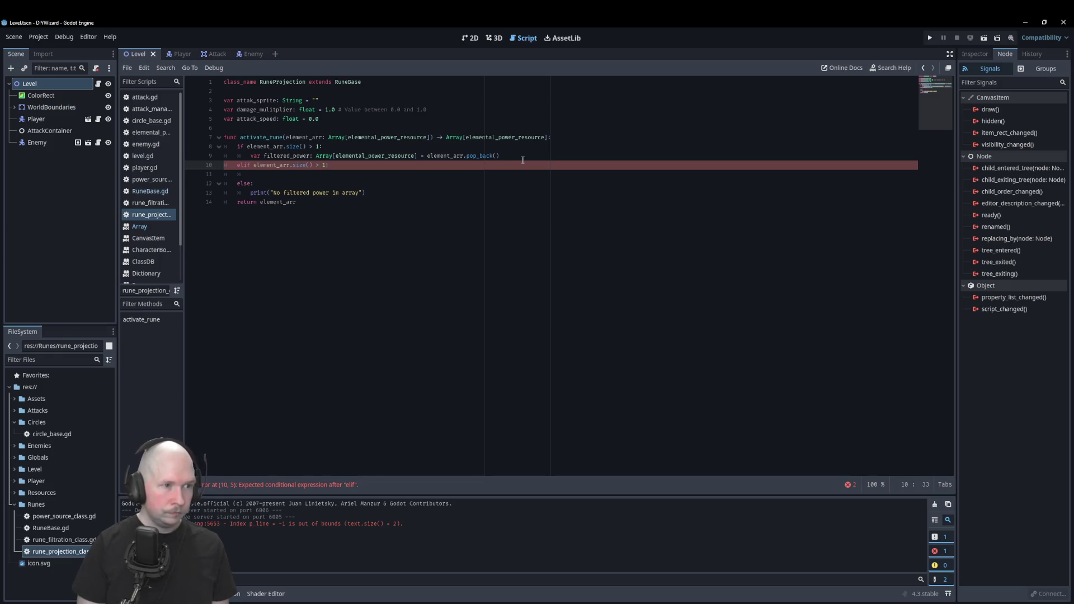
key("BackSpace")
type("==")
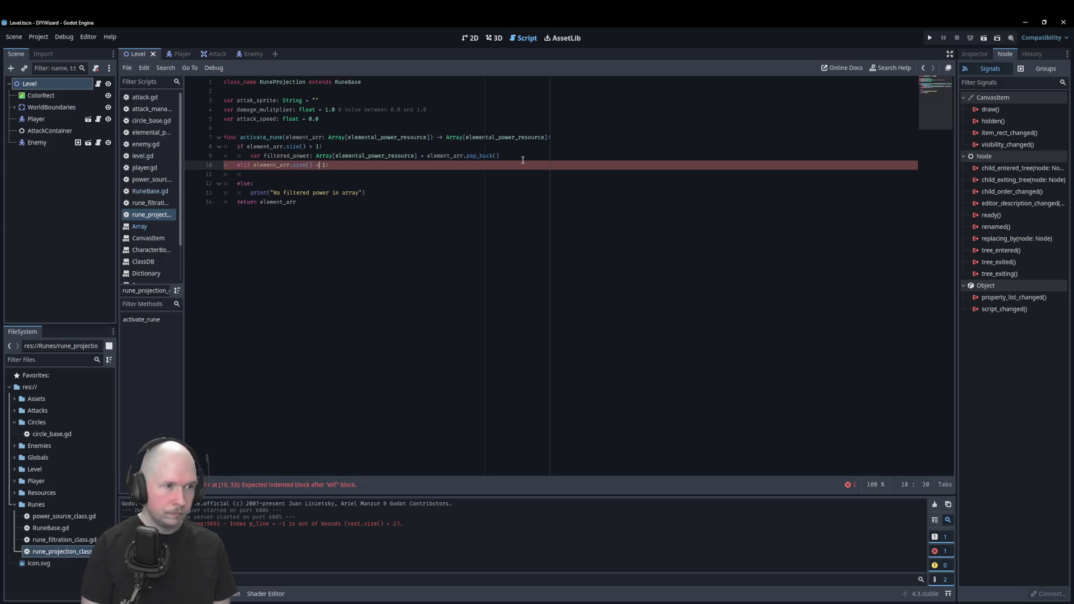
key("Right")
key("Right")
key("BackSpace")
key("Delete")
type("<")
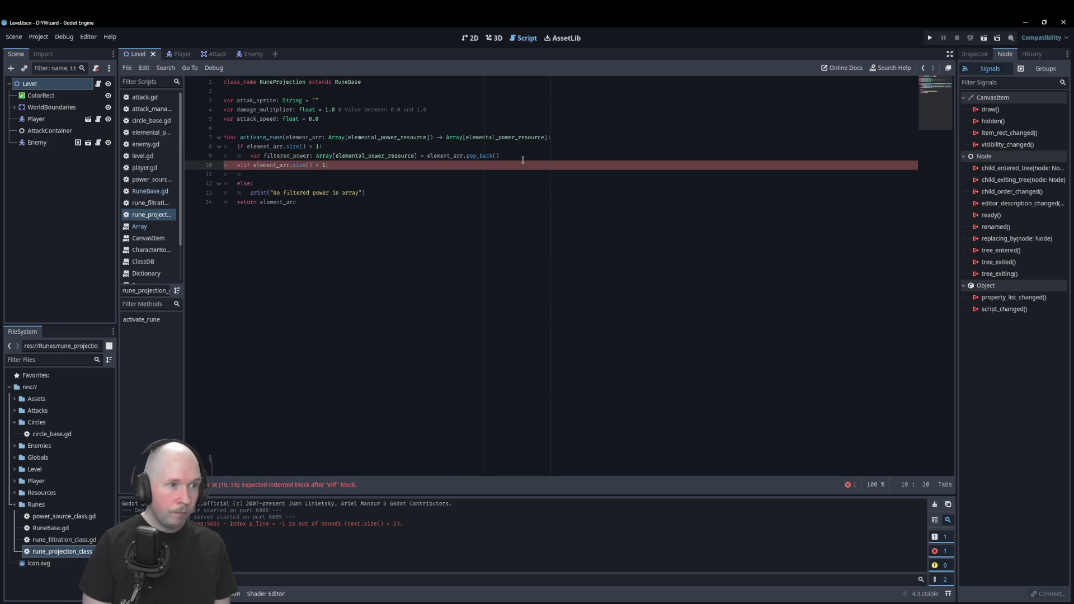
Step: Give the elif branch a print("ELEMENTAL POWER ARRAY EMPTY") line
key("Return")
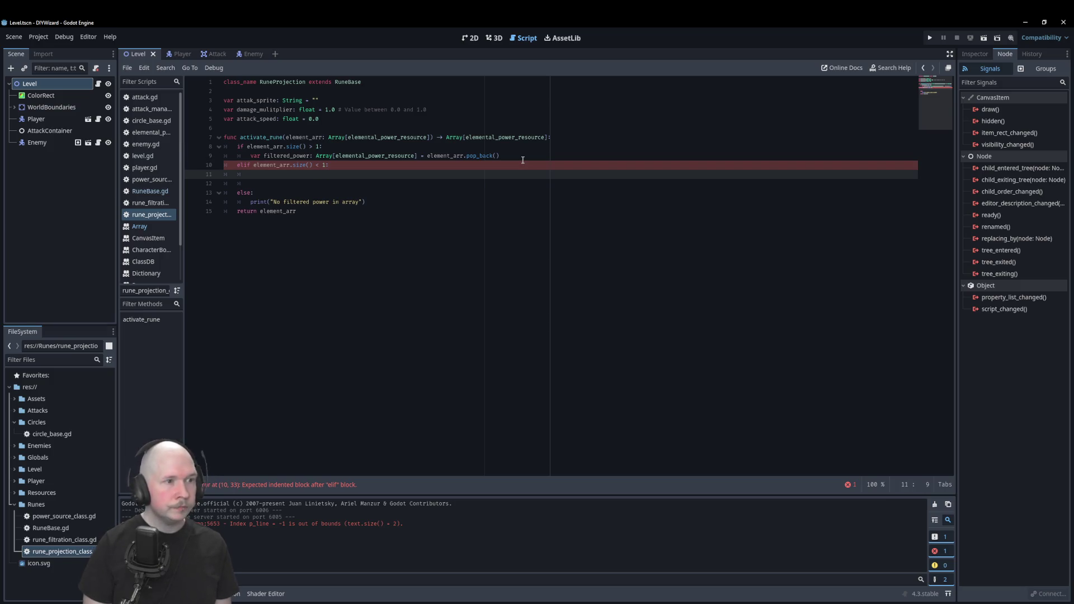
key("ctrl+z")
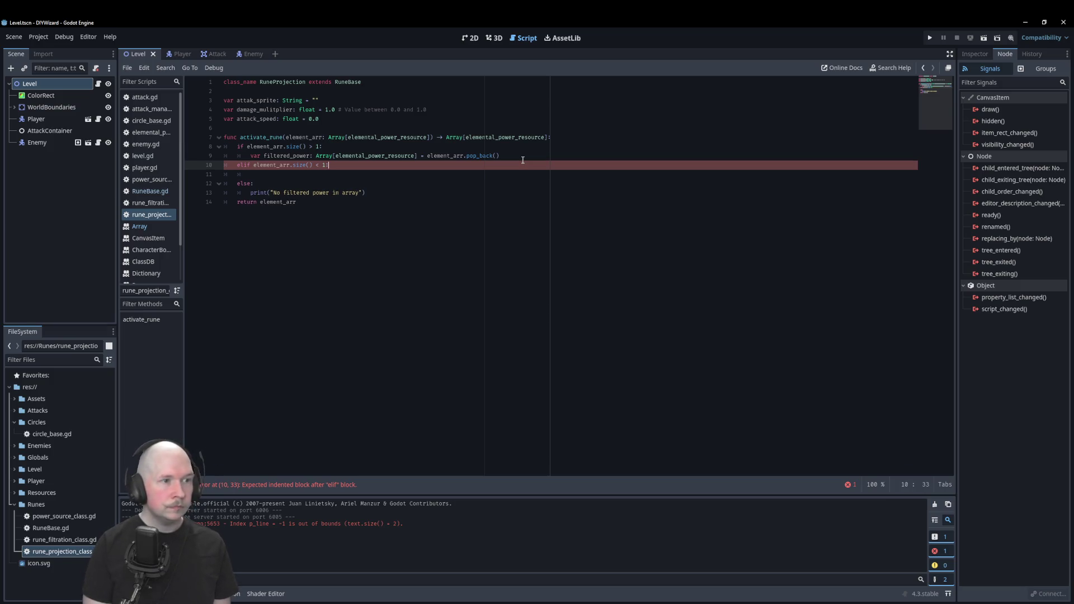
key("Down")
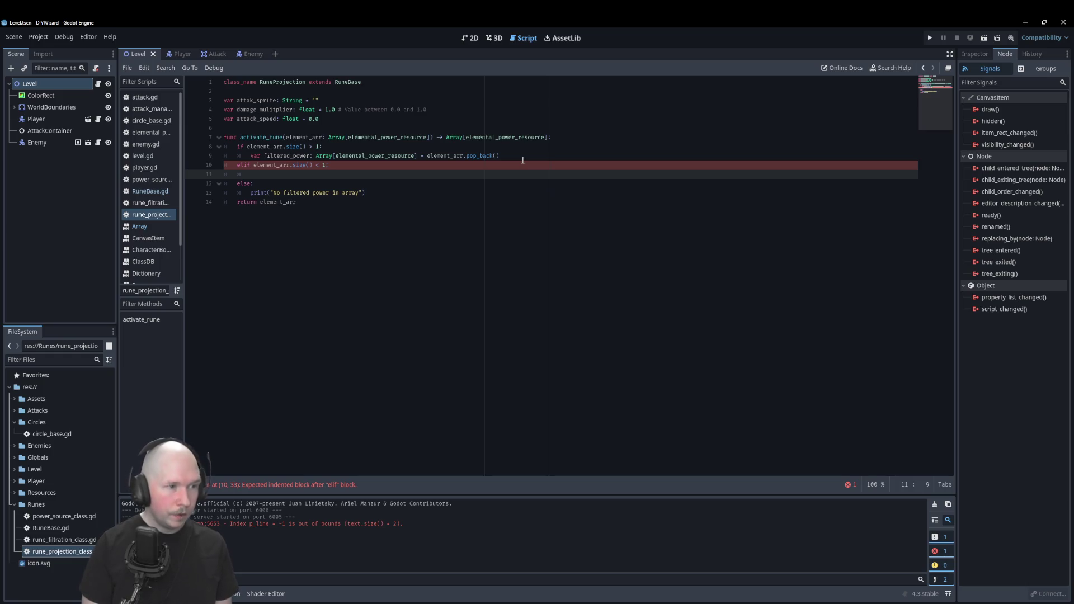
type("rint")
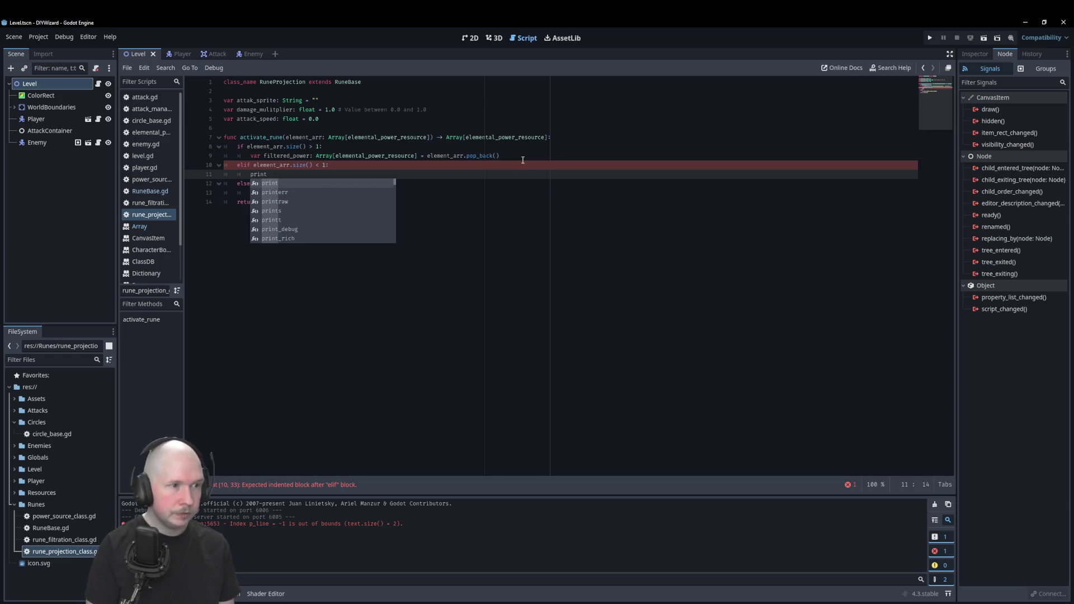
key("Return")
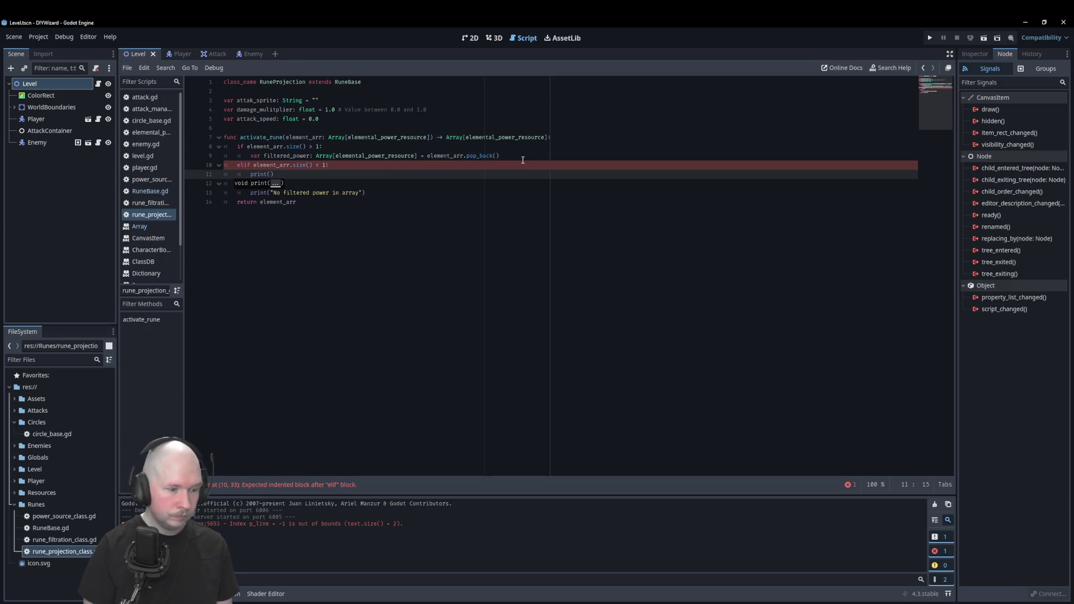
type("ELEME")
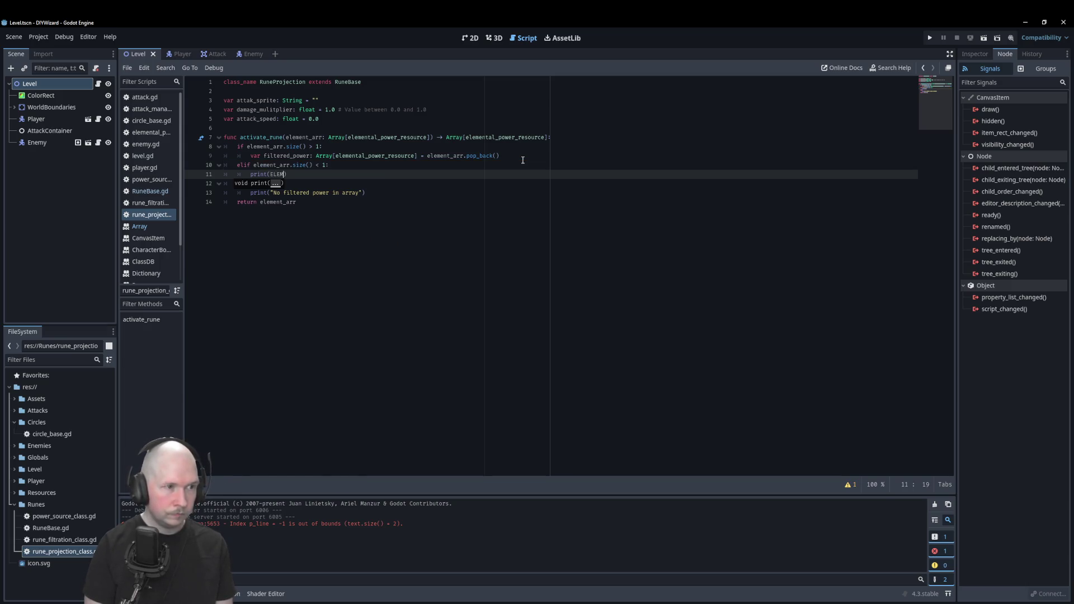
key("BackSpace")
key("BackSpace")
key("BackSpace")
type("\"ELEMENTAL PO")
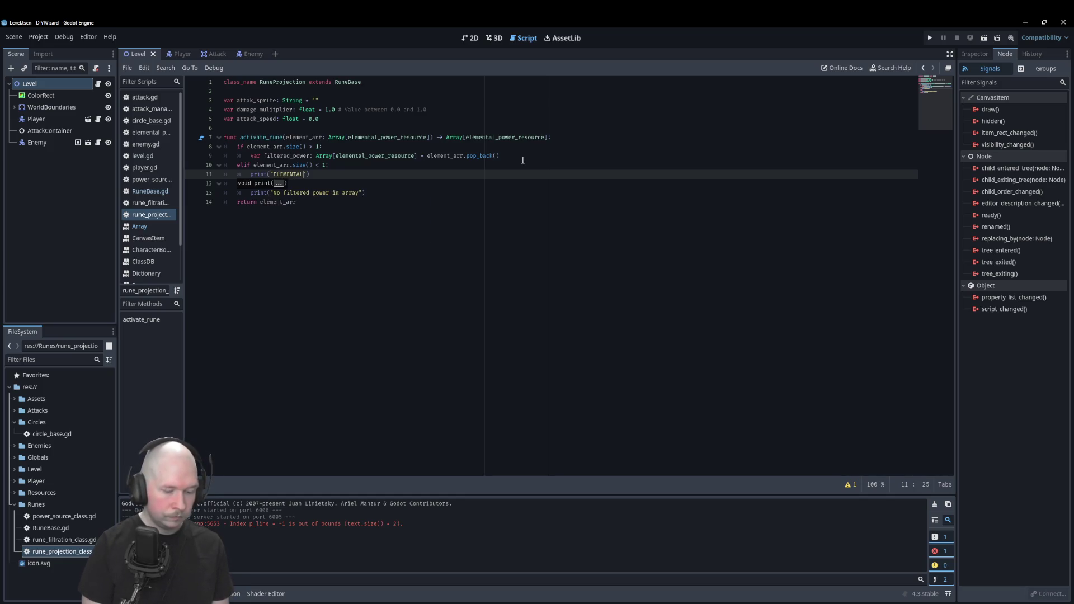
type("WER ARRAY")
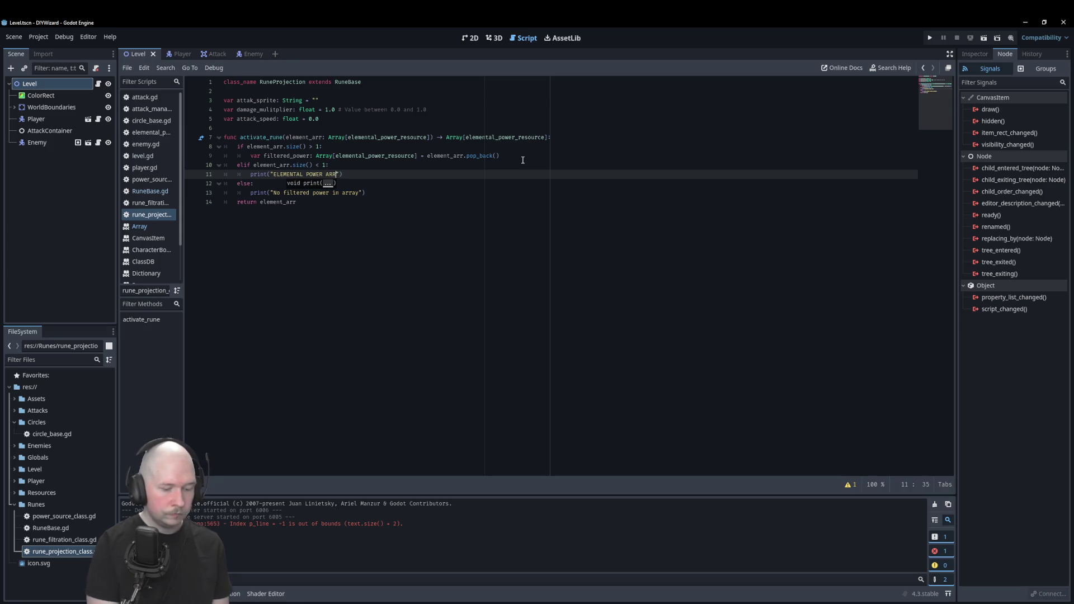
type(" EMPTY")
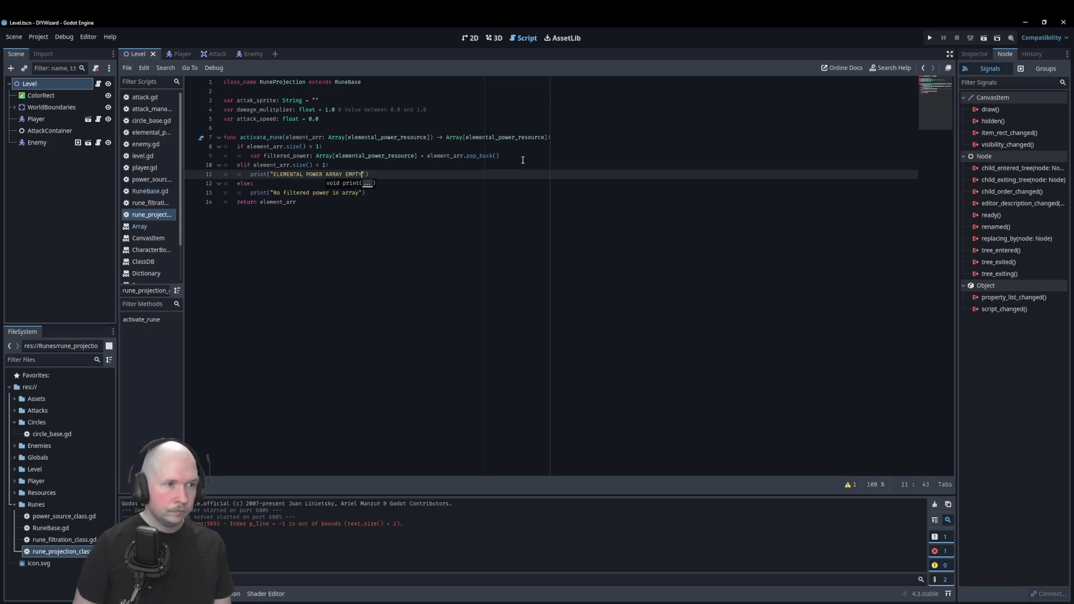
left_click(367, 259)
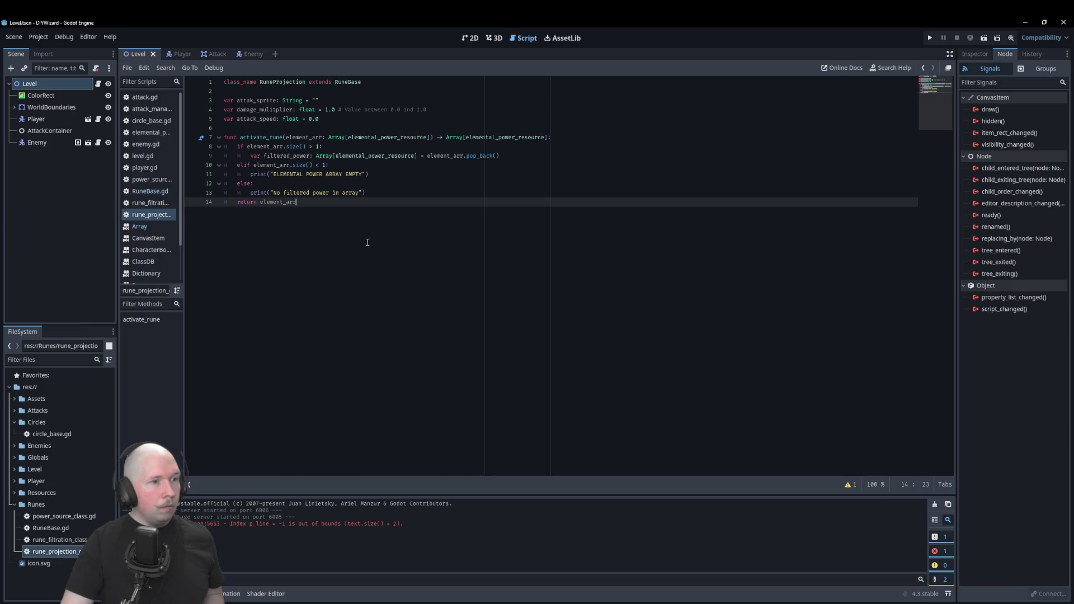
Step: Add a create_attck(filtered_power) call on a new indented line above the return statement
key("Return")
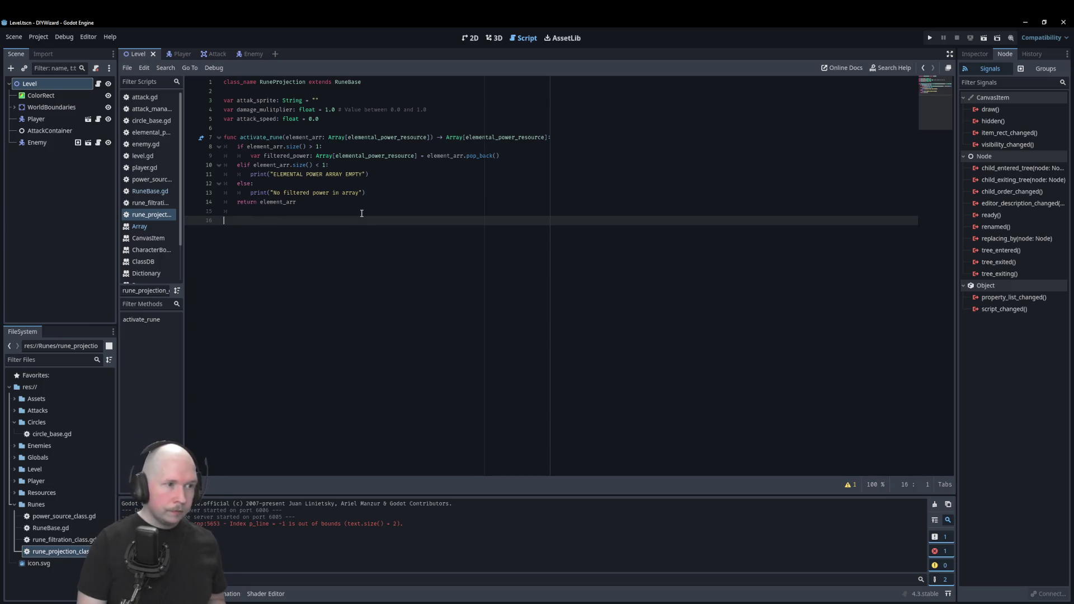
key("Up")
key("Up")
key("End")
key("Return")
key("BackSpace")
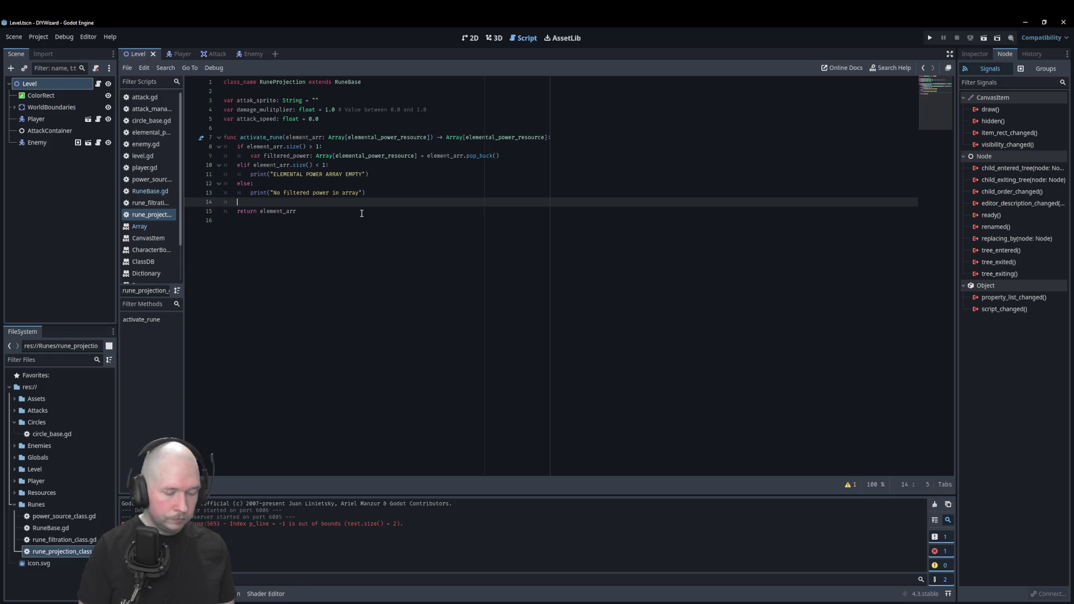
type("create_")
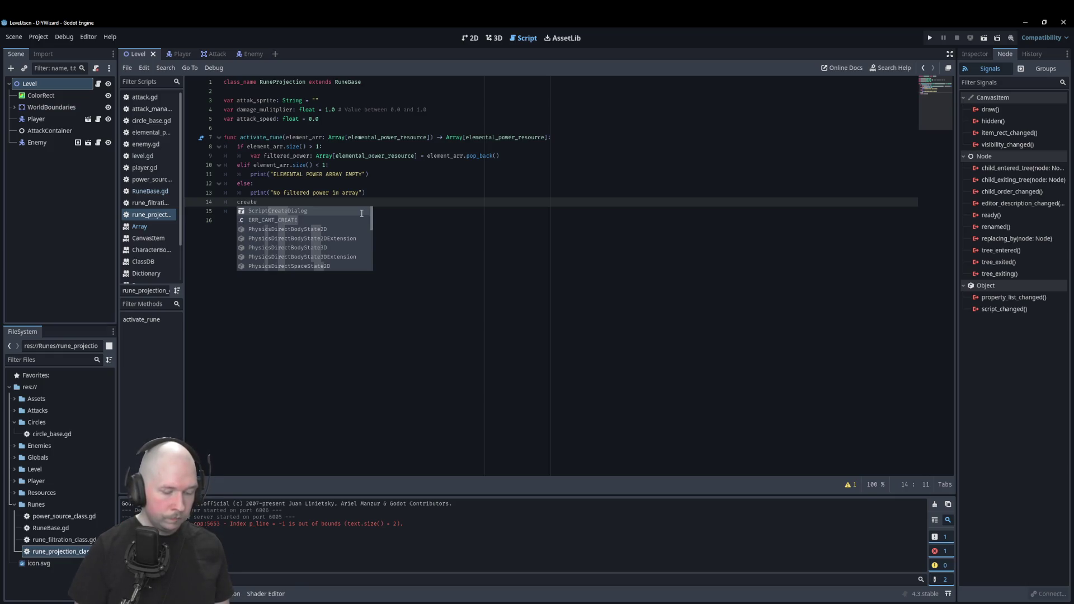
type("attck(")
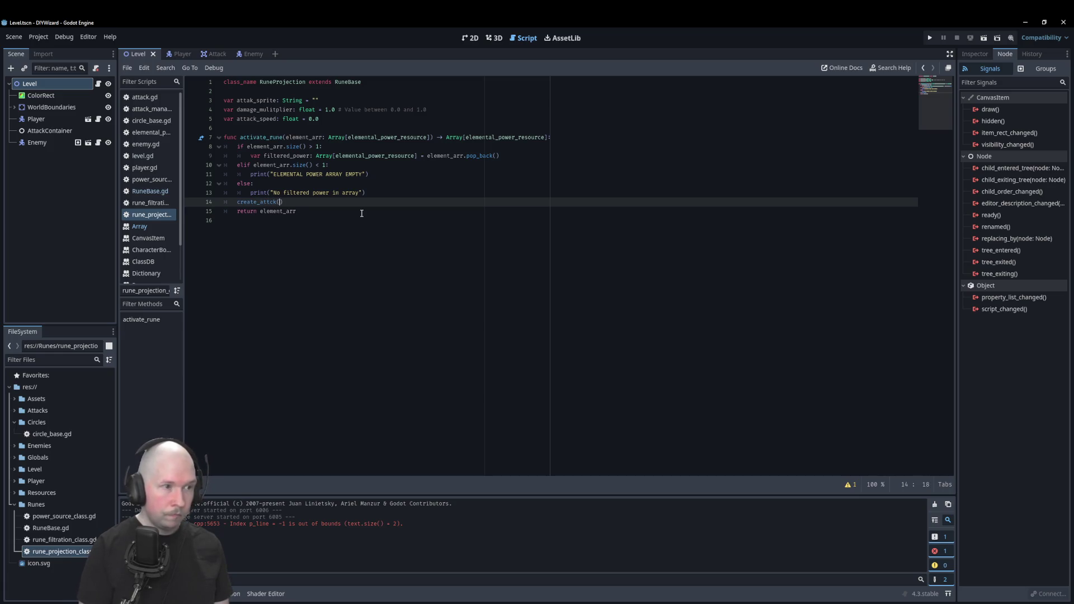
type("filt")
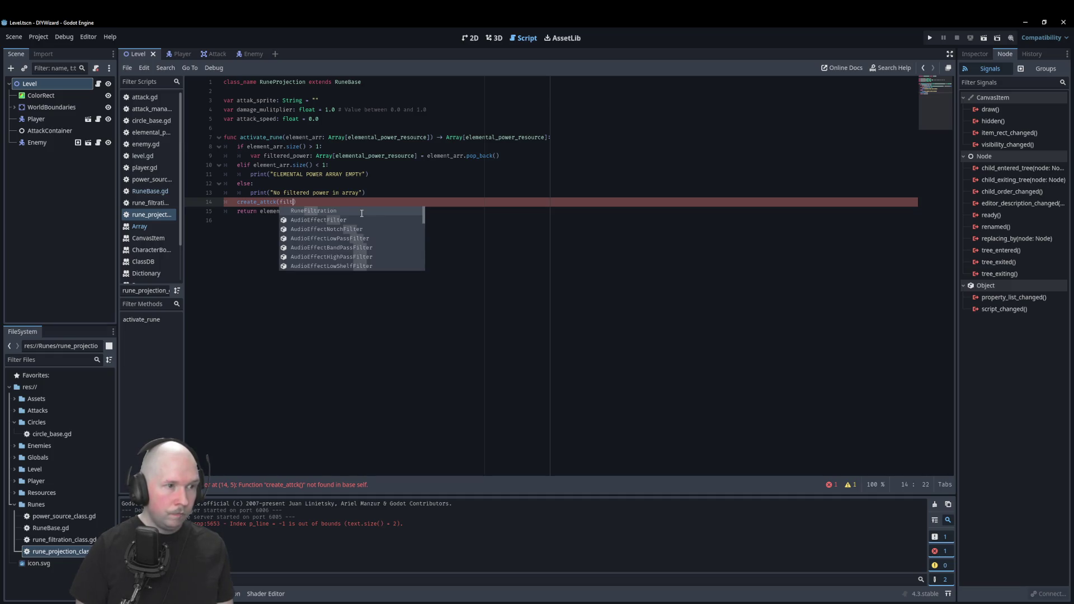
type("ered")
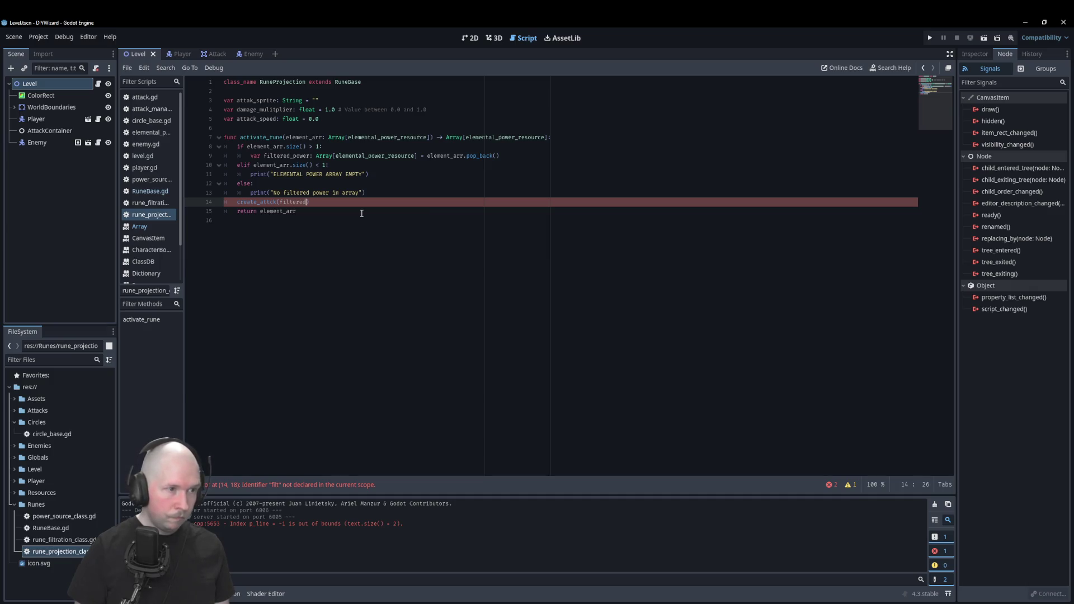
type("_power")
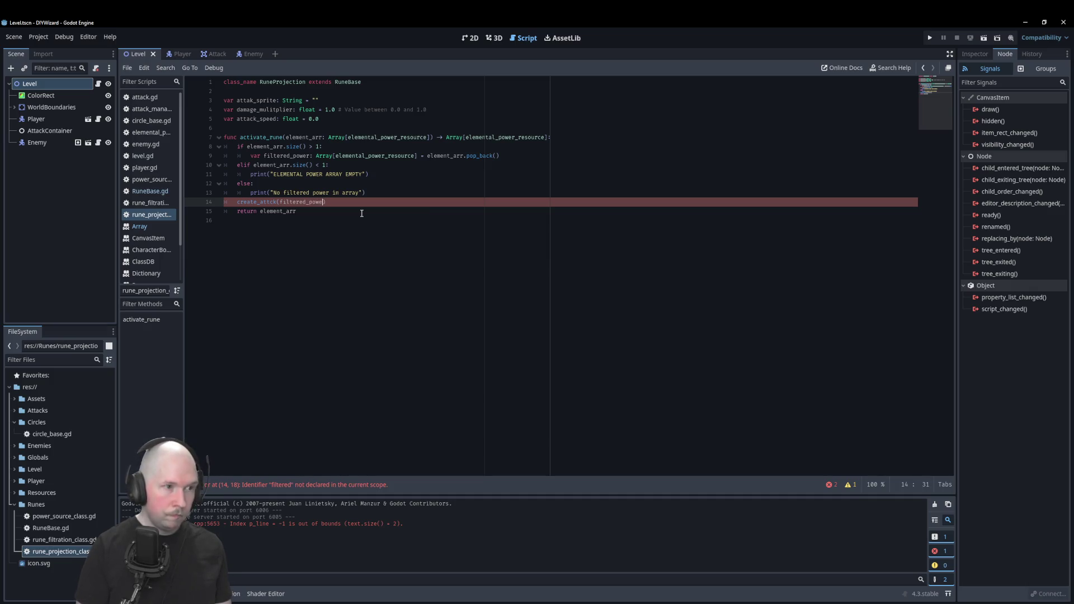
Step: Insert a blank line below the function header and go back to the create_attck line
key("Up")
key("Up")
key("Up")
key("End")
key("Return")
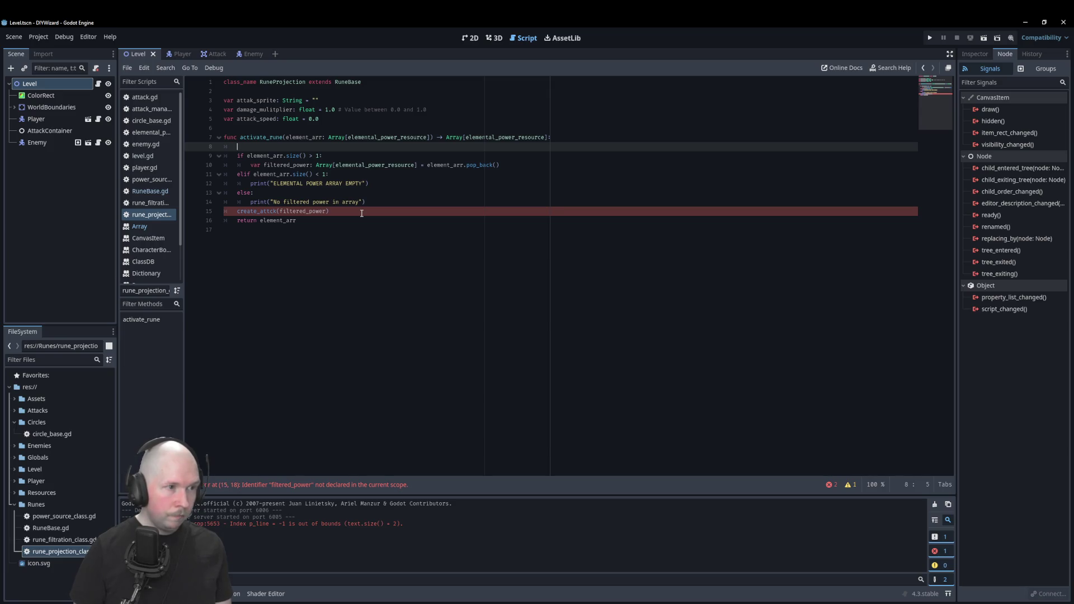
key("Down")
key("Down")
key("Down")
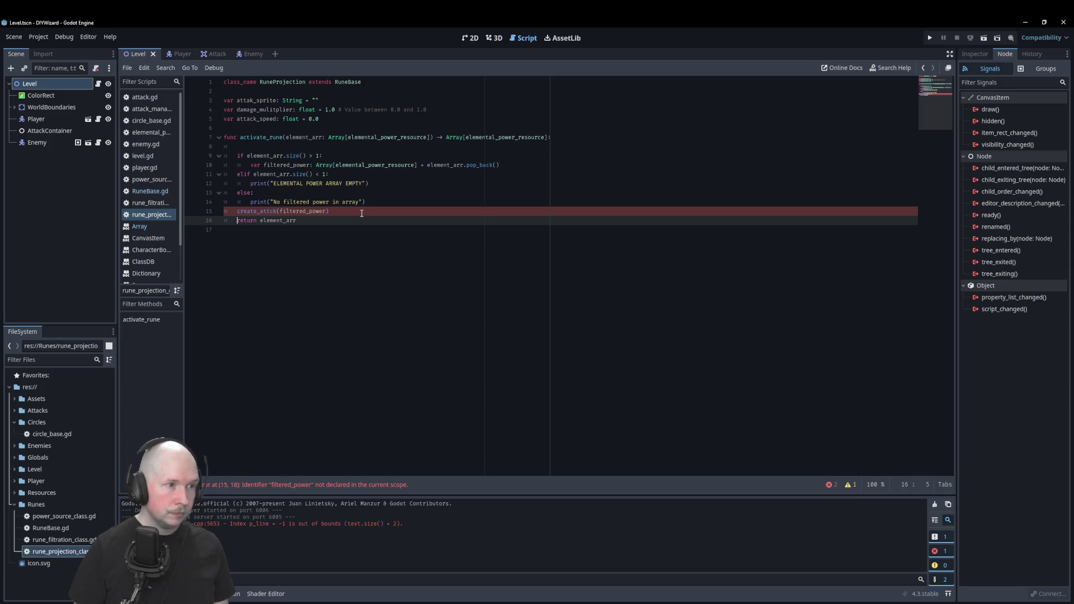
key("shift+Home")
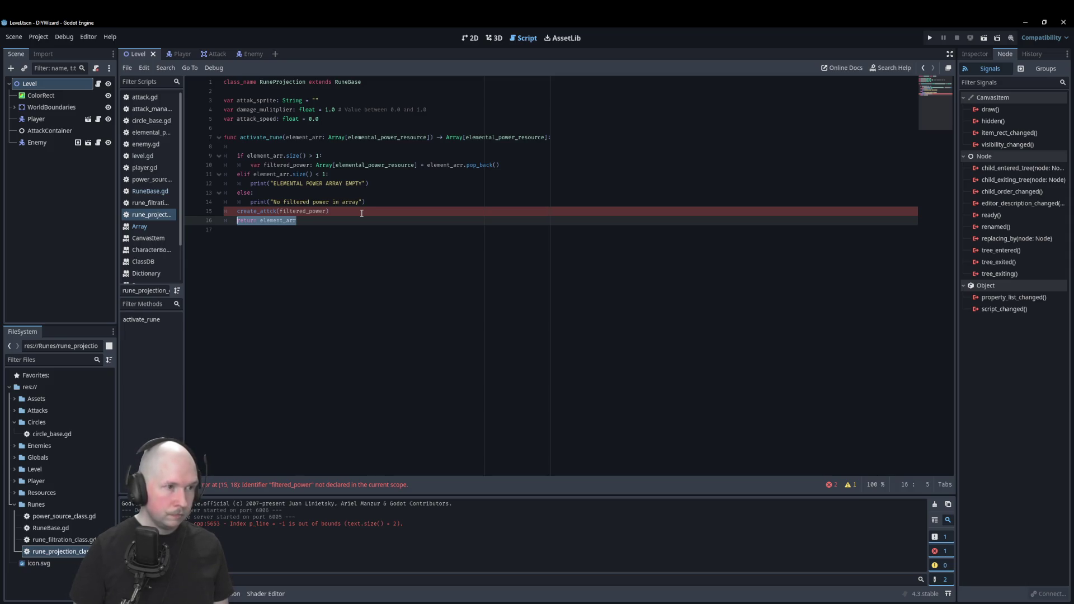
left_click(361, 213)
key("Up")
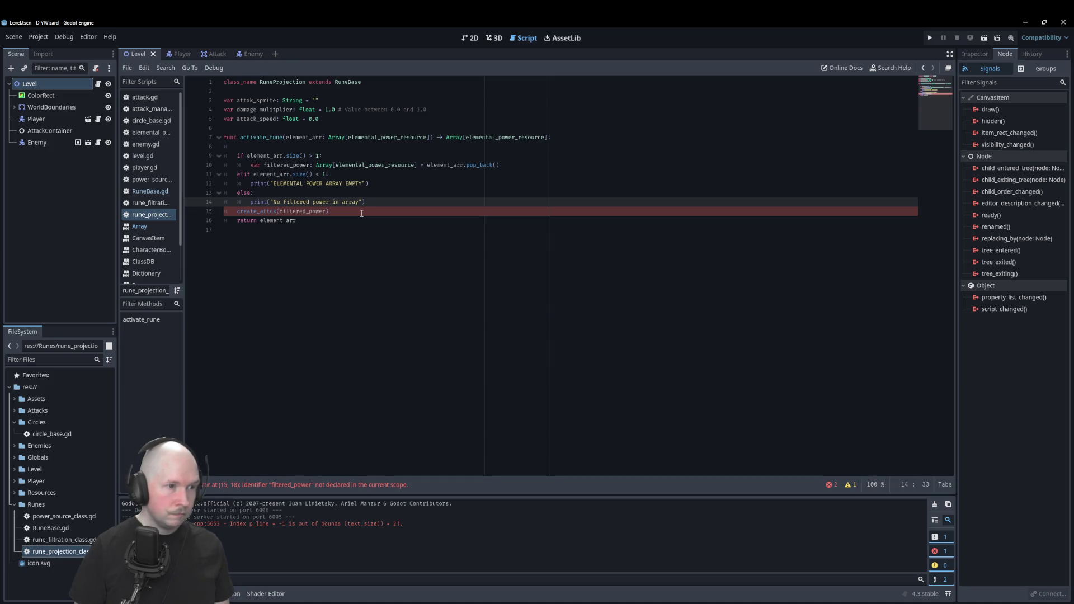
Step: Move create_attck(filtered_power) up into the if branch, indent it, and add a final empty line
key("Down")
key("alt+Up")
key("alt+Up")
key("alt+Up")
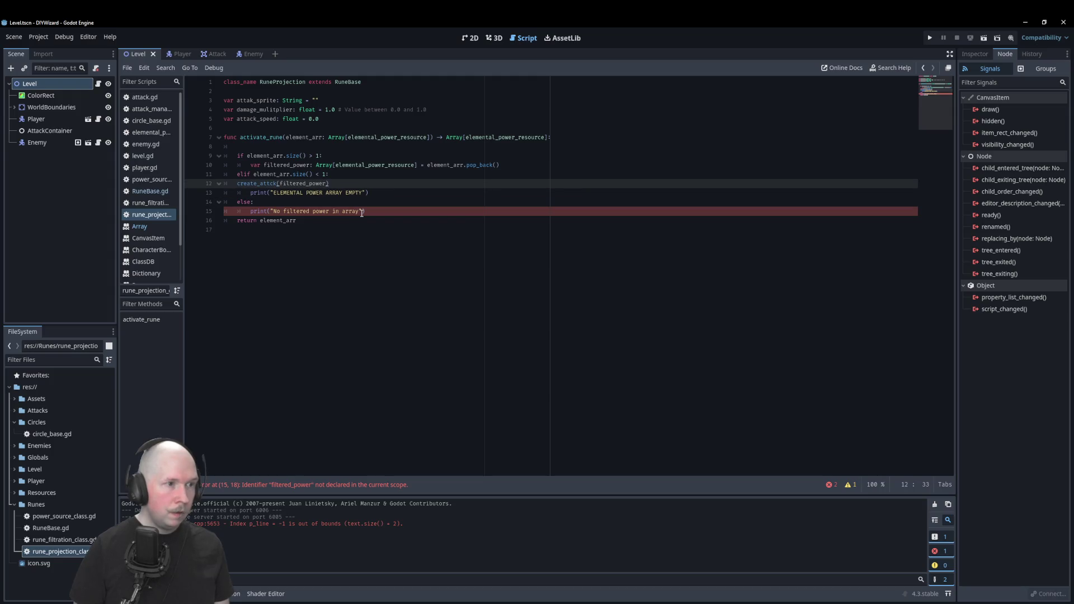
key("Home")
key("Tab")
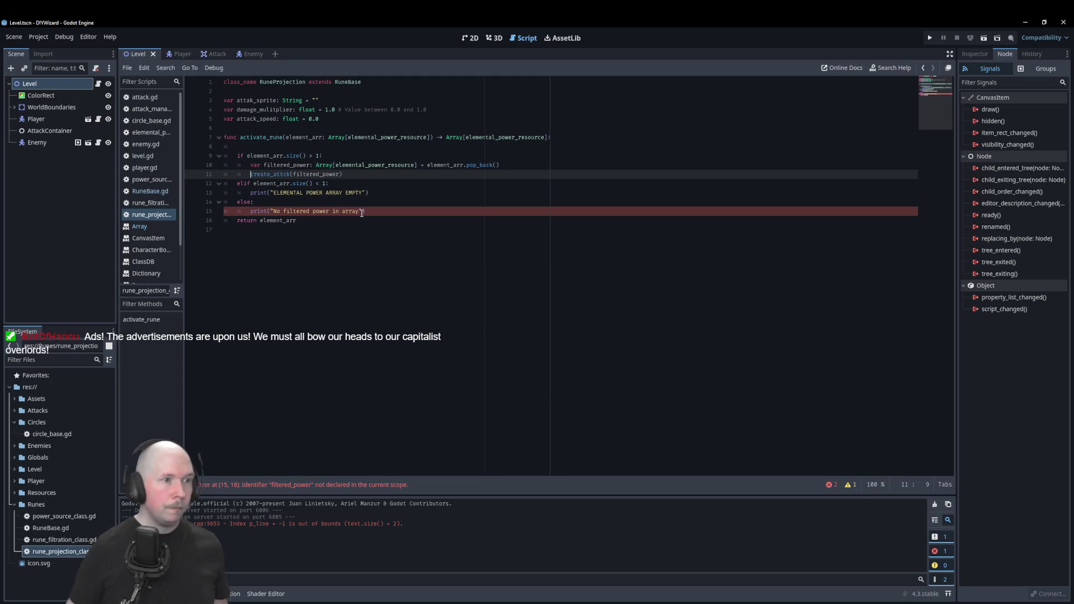
key("ctrl+End")
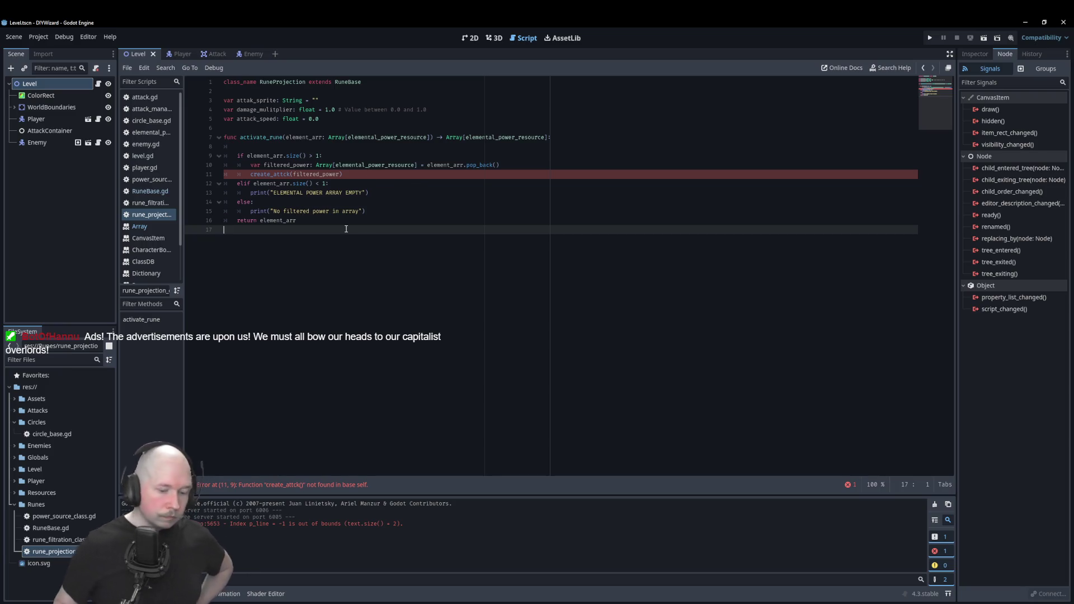
key("Return")
Step: Write the func _create_attack(elem_power: elemental_power_resource) -> void stub and open a line in its body
type("func _create_attack(elem_power: elemental_power_resource) -> void:")
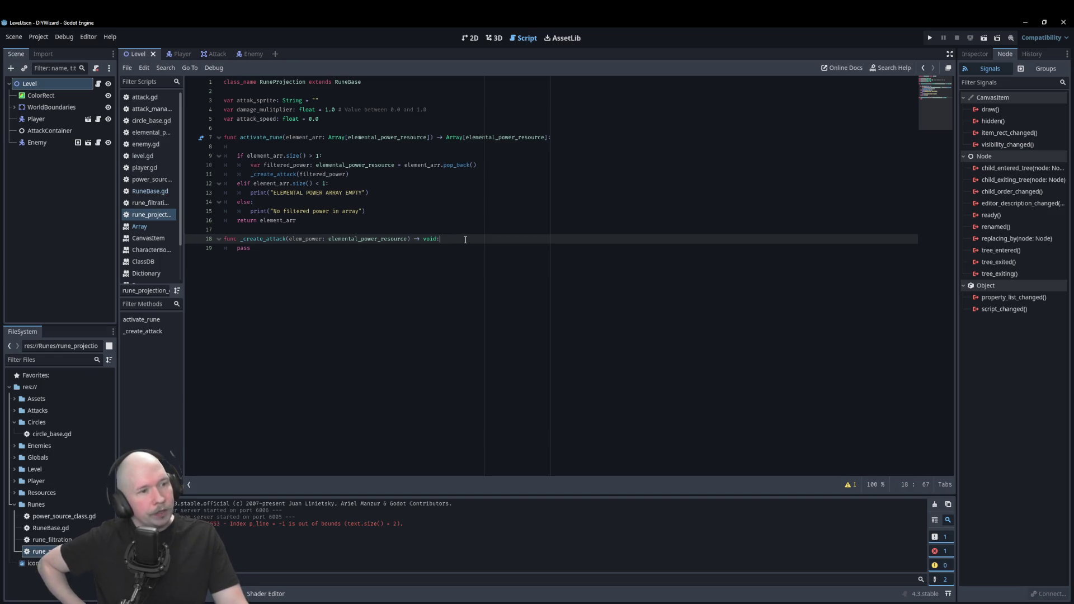
key("Return")
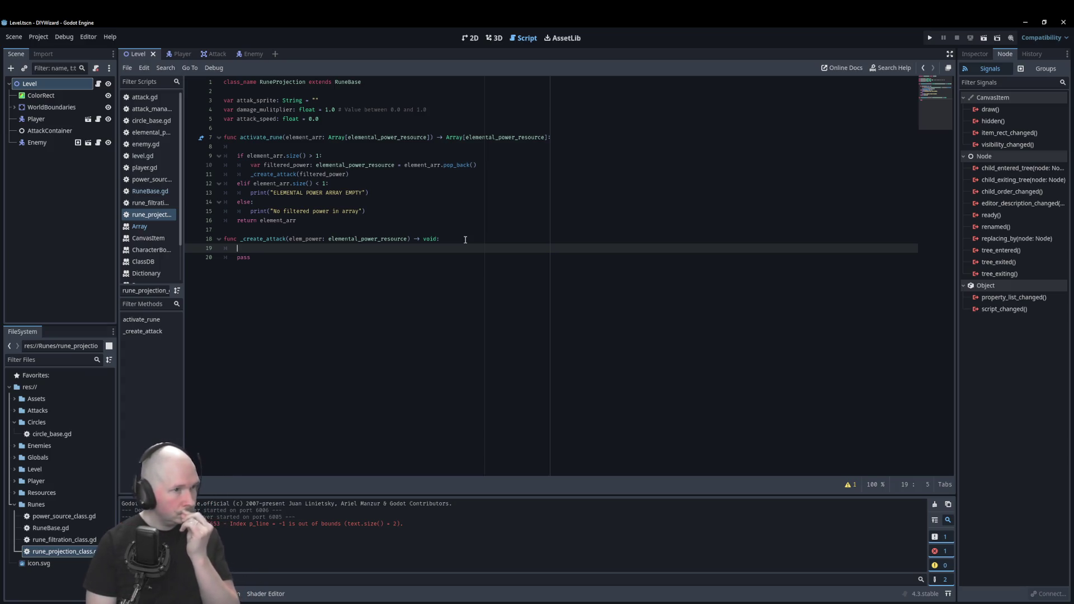
Step: Declare var attack_shape: int = 0 with a TODO to change it into an ENUM from attack manager Global
left_click(384, 114)
key("Down")
key("Return")
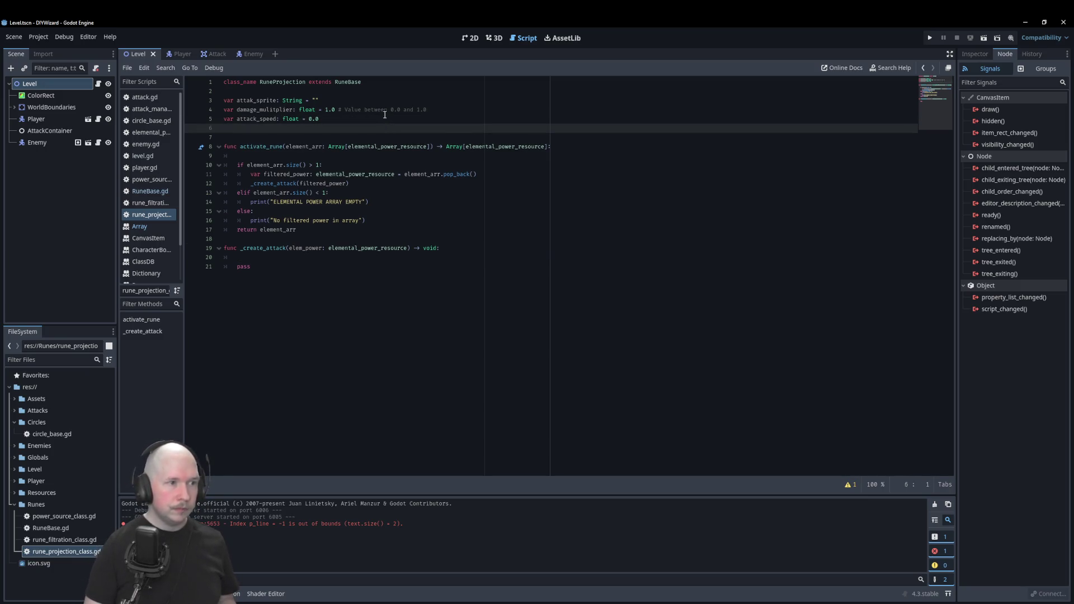
type("var a")
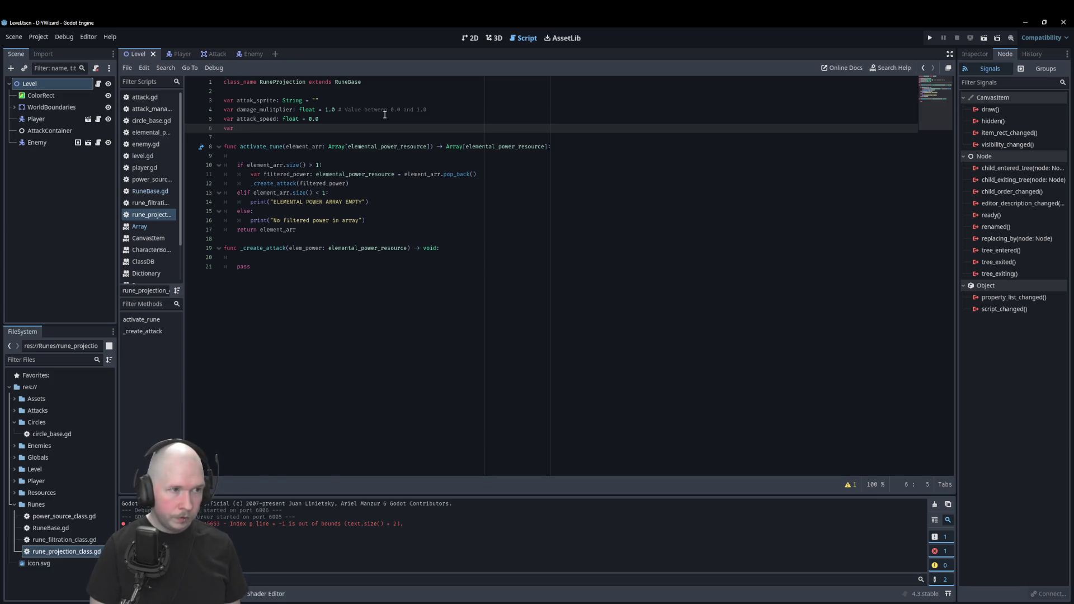
type("ttack_shape: ")
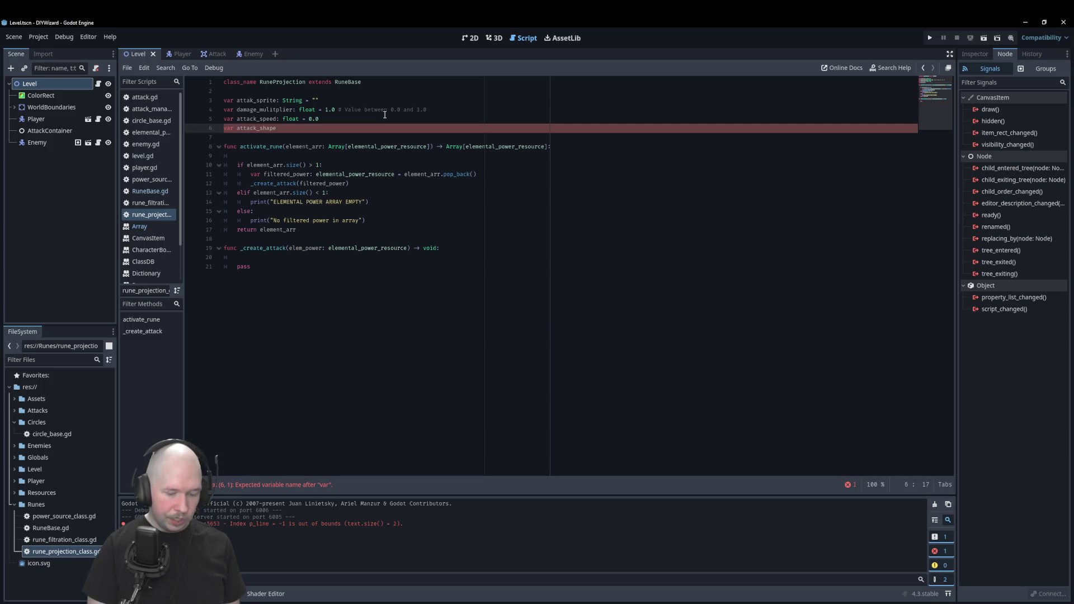
type("int ")
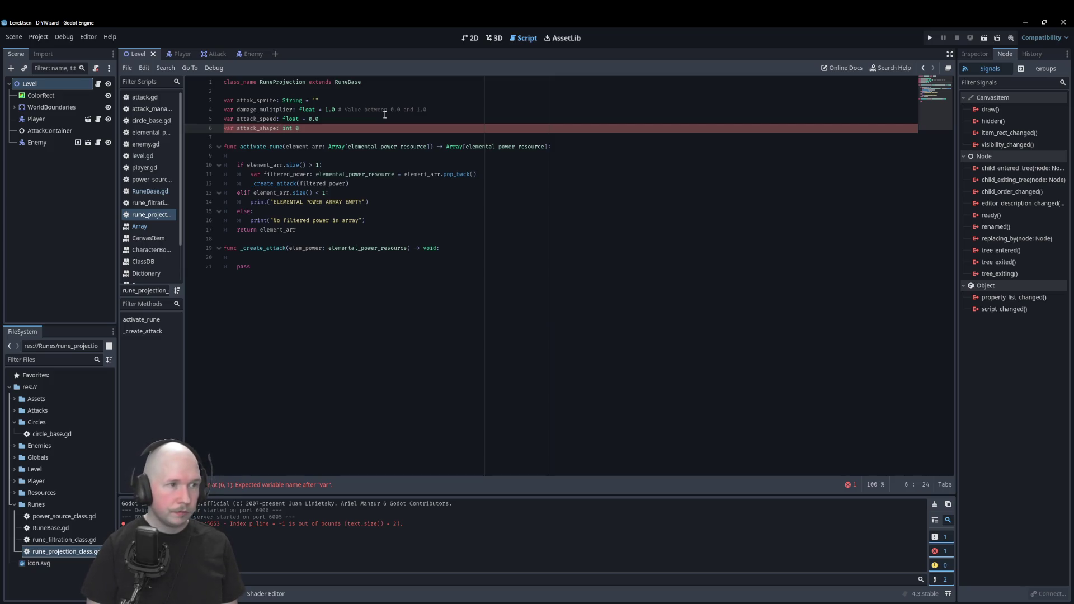
type("=")
key("End")
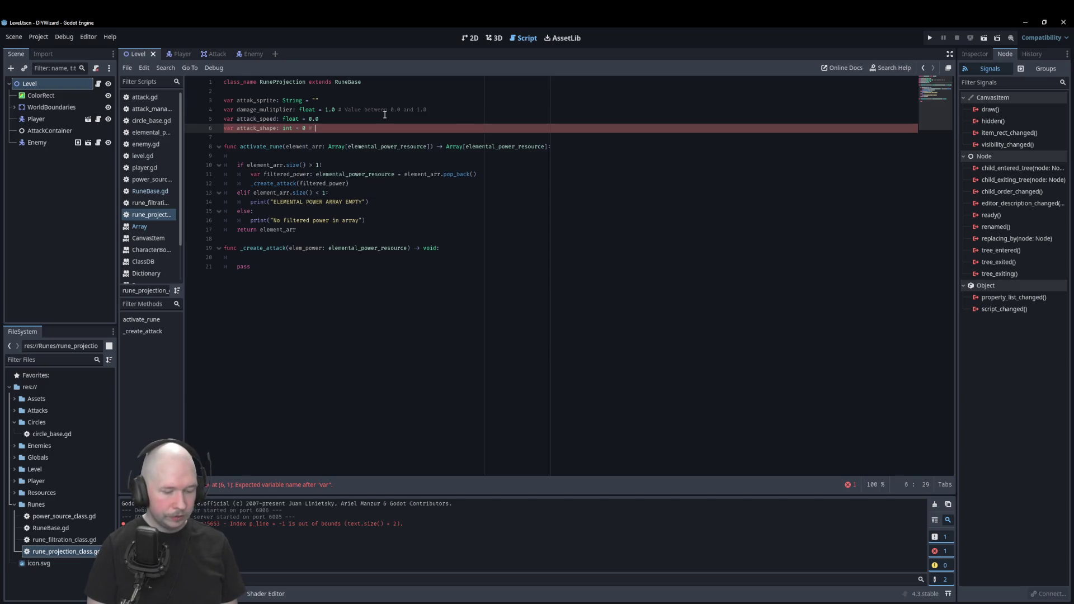
type("TODO:")
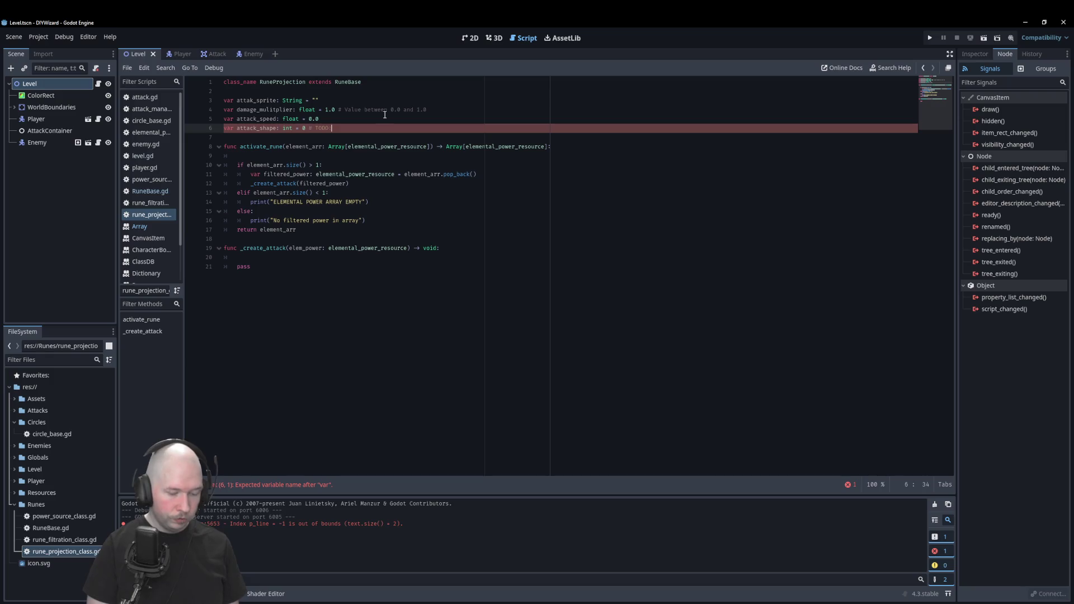
type(" Change into ENUM")
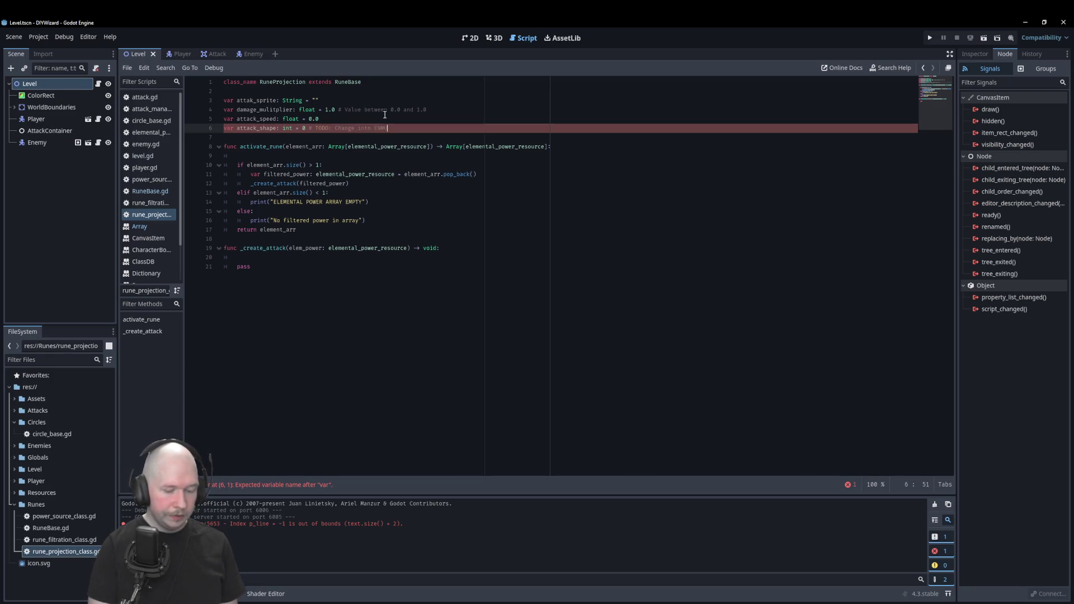
key("BackSpace")
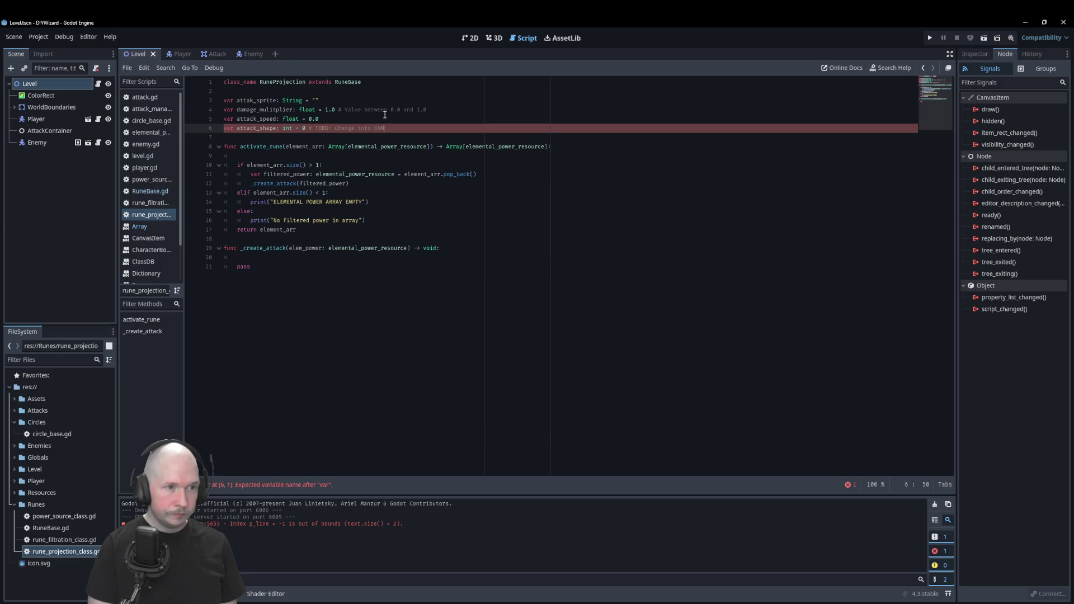
type("UM define")
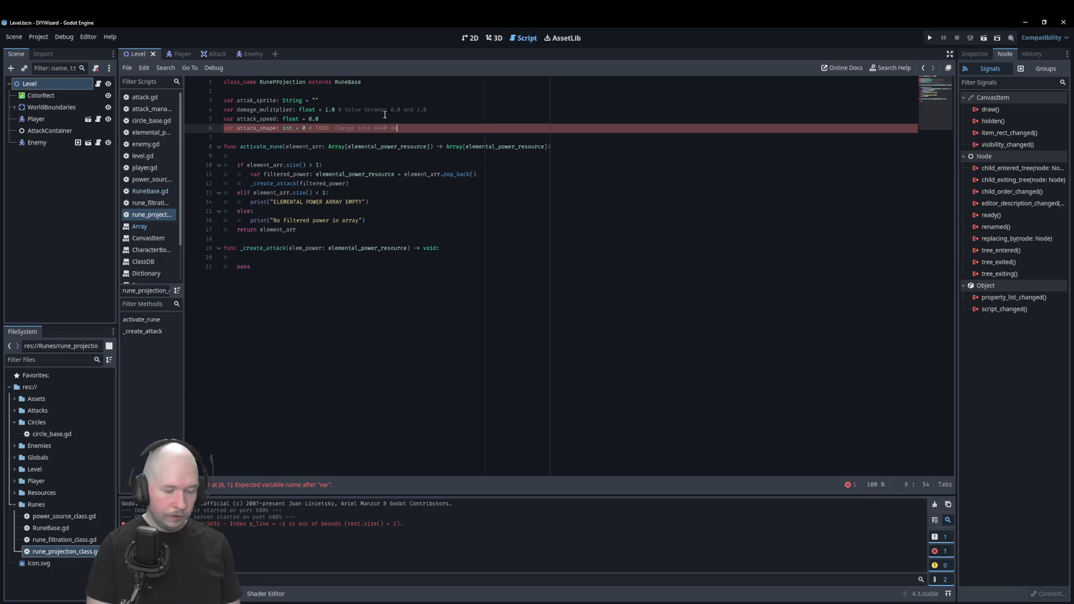
type("d in ")
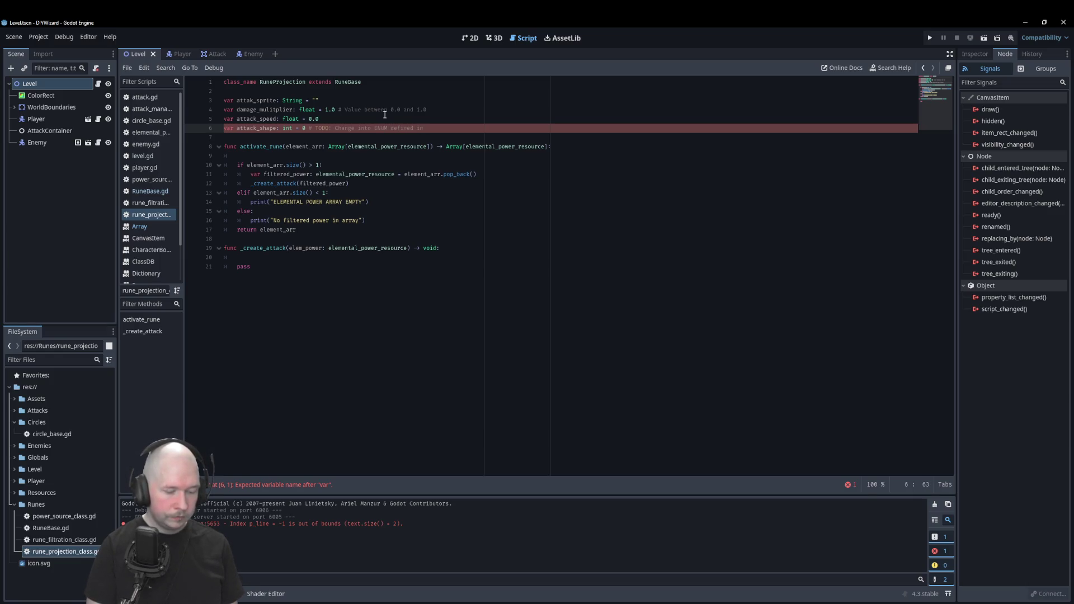
type("attack manag")
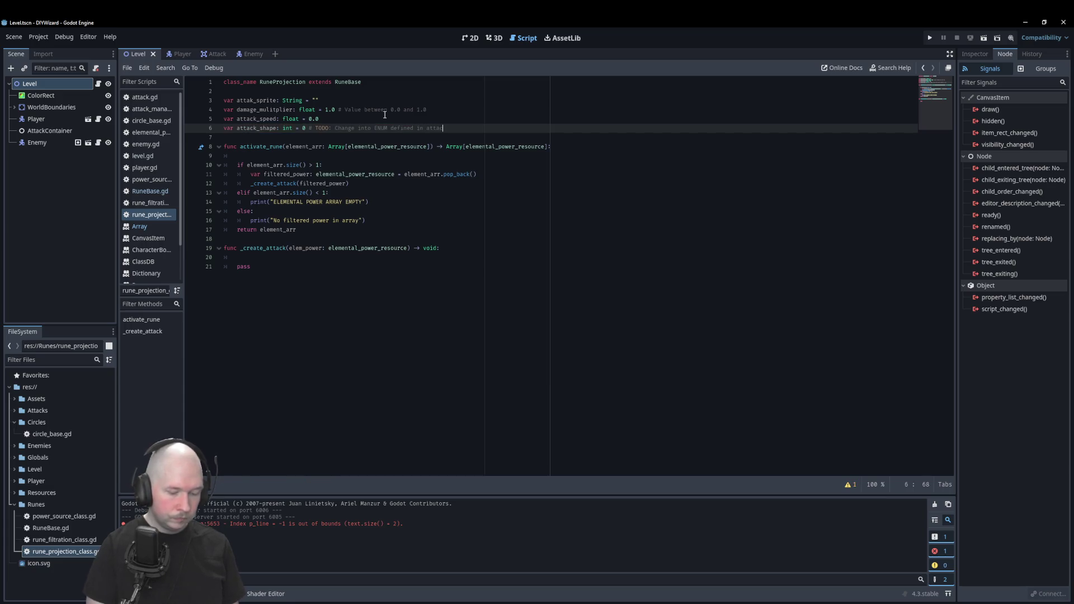
type("er Global")
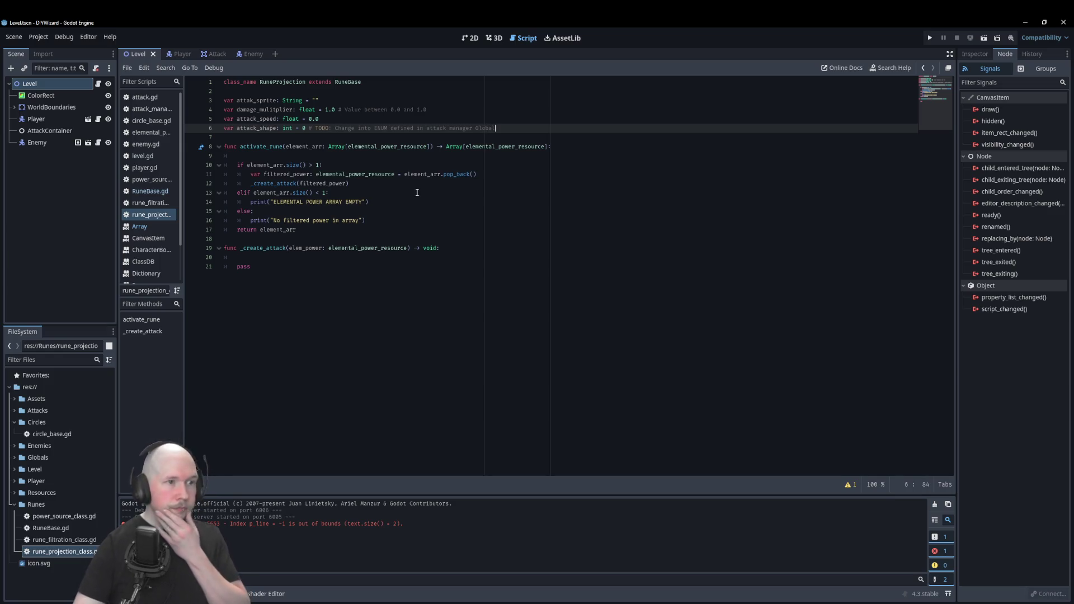
left_click(304, 128)
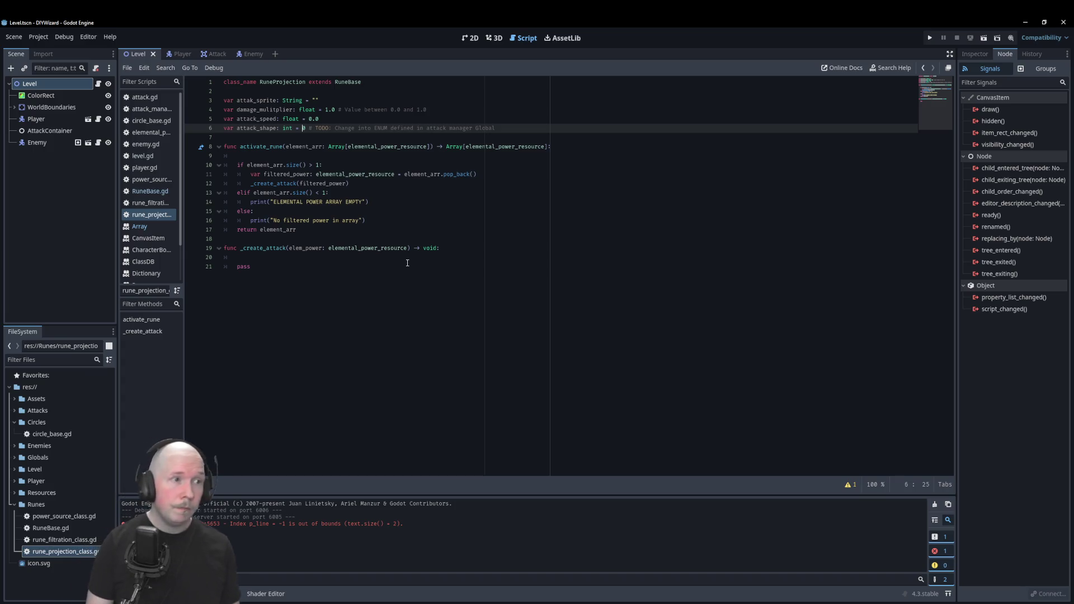
key("Return")
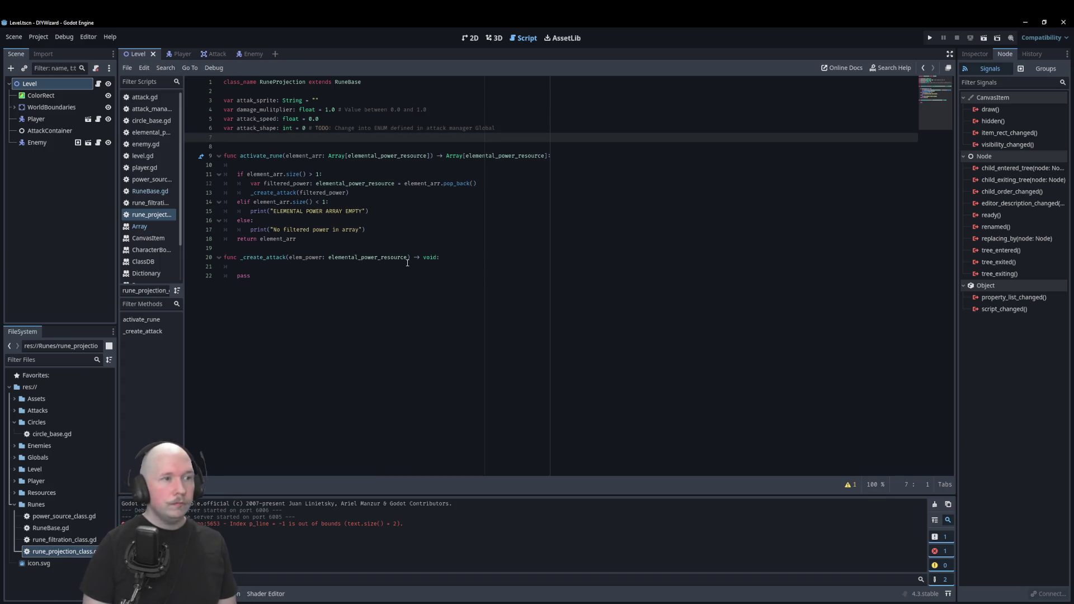
Step: Declare var attack_size: float = 0.0 below attack_shape
type("var atta")
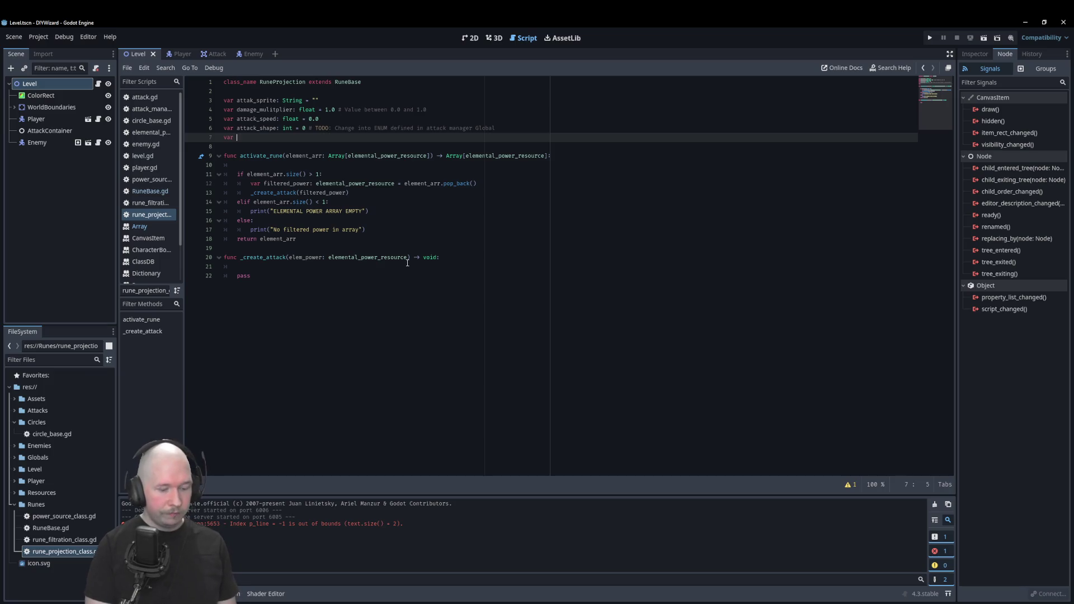
type("ck_size: ")
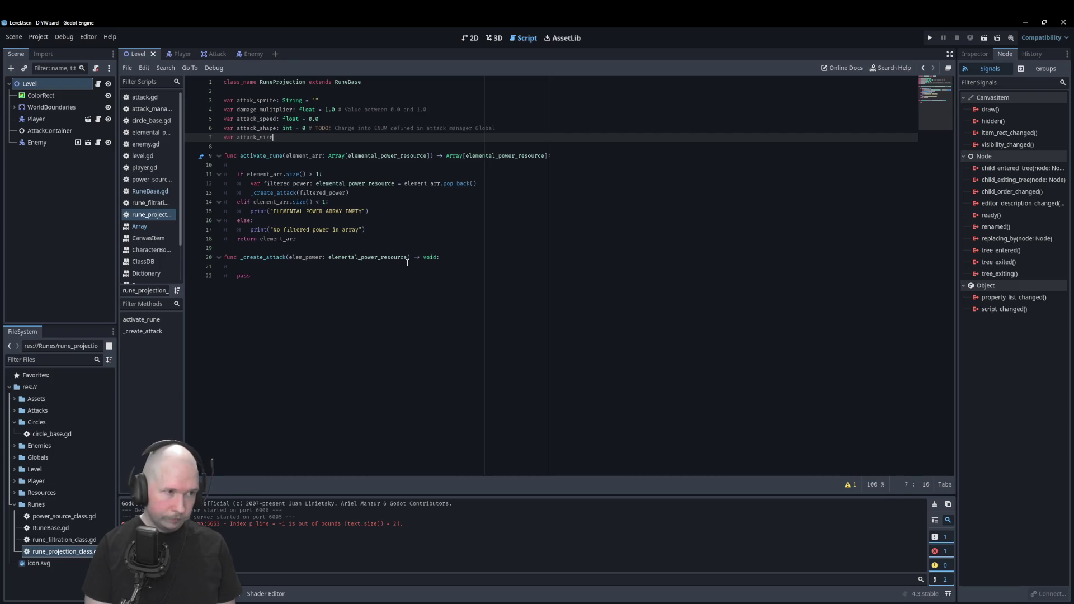
type("float = ")
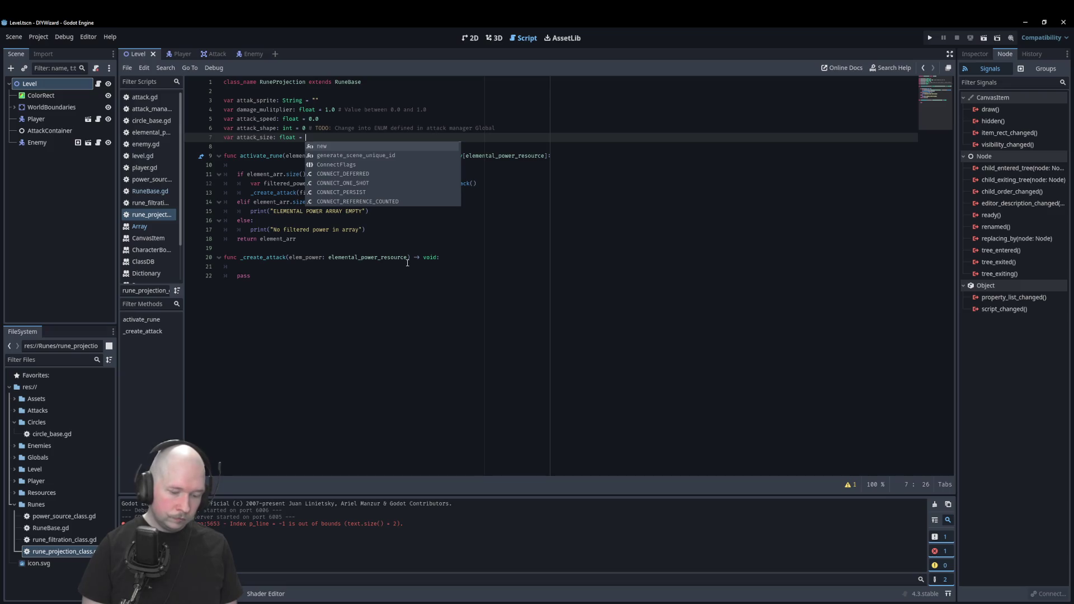
type("0.0")
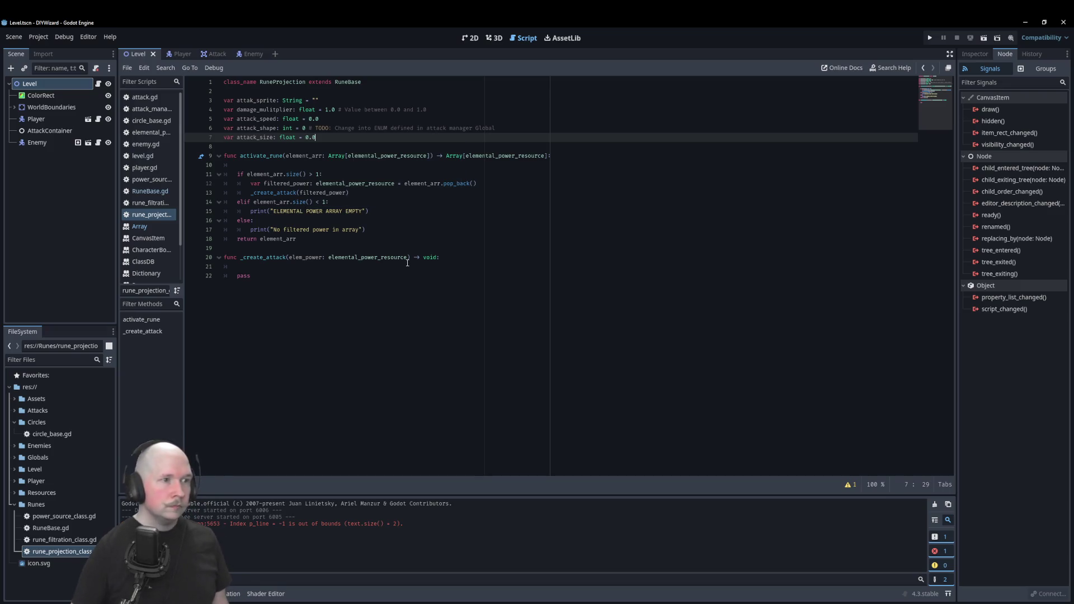
left_click(472, 312)
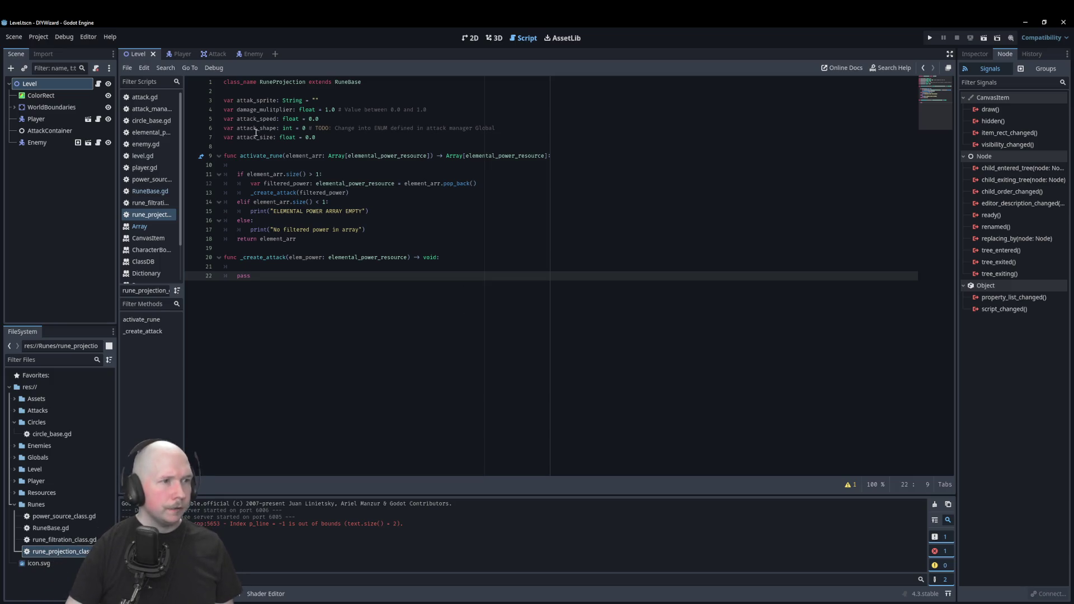
left_click(224, 101)
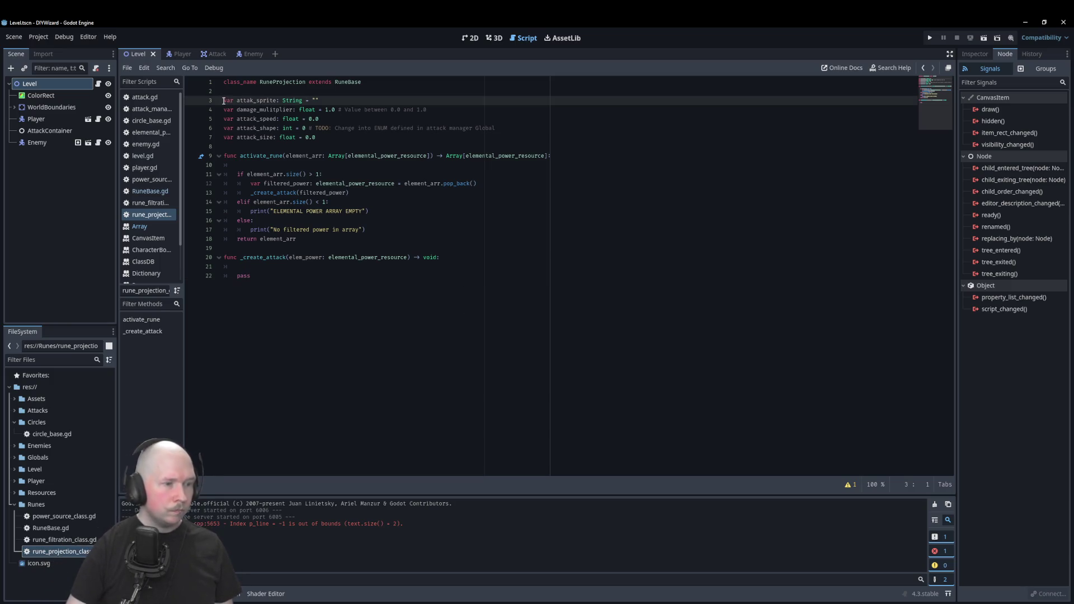
type("@ex")
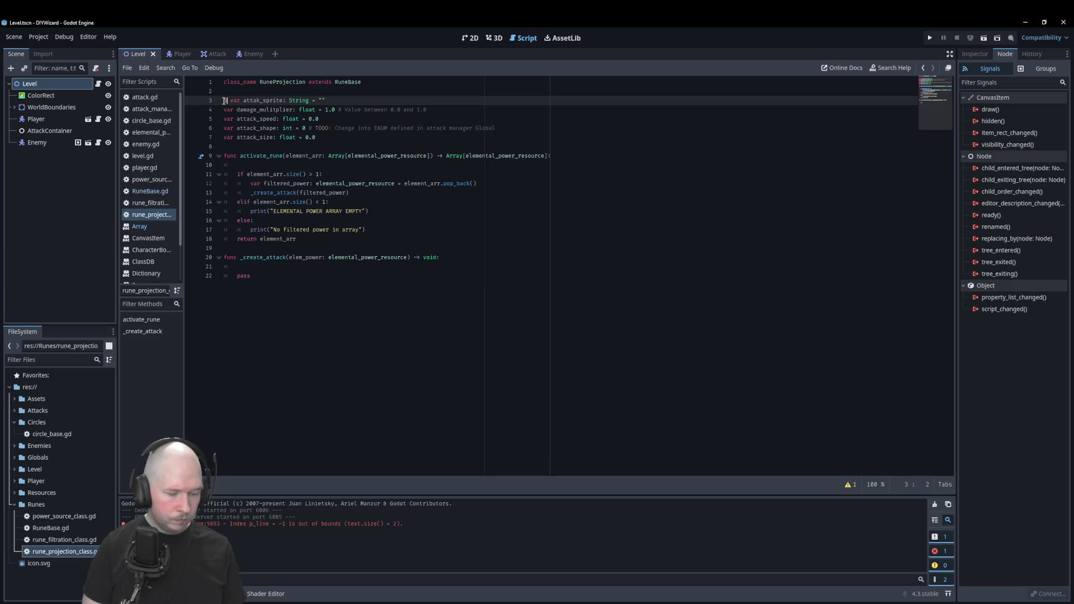
key("Return")
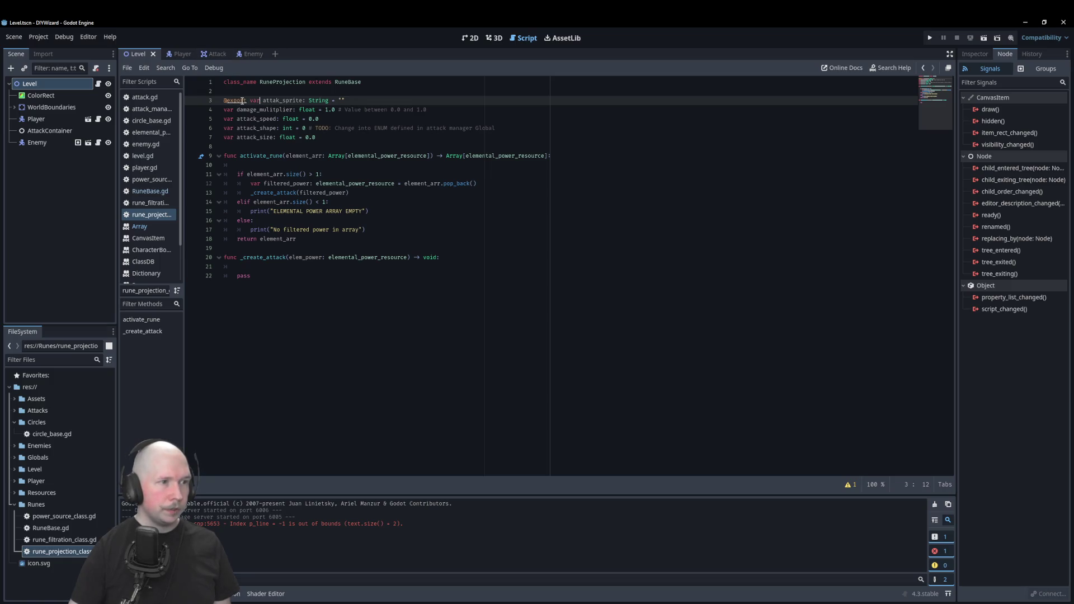
left_click(239, 100, "ctrl")
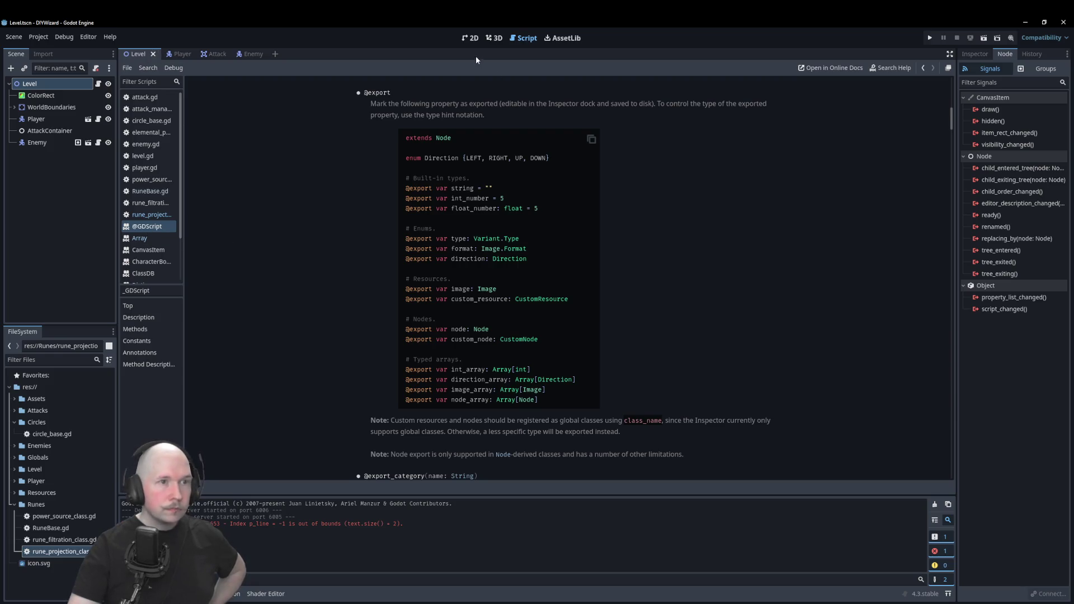
Step: Glance at the RuneBase and rune_filtration scripts, then return to rune_projection_class.gd
left_click(140, 229)
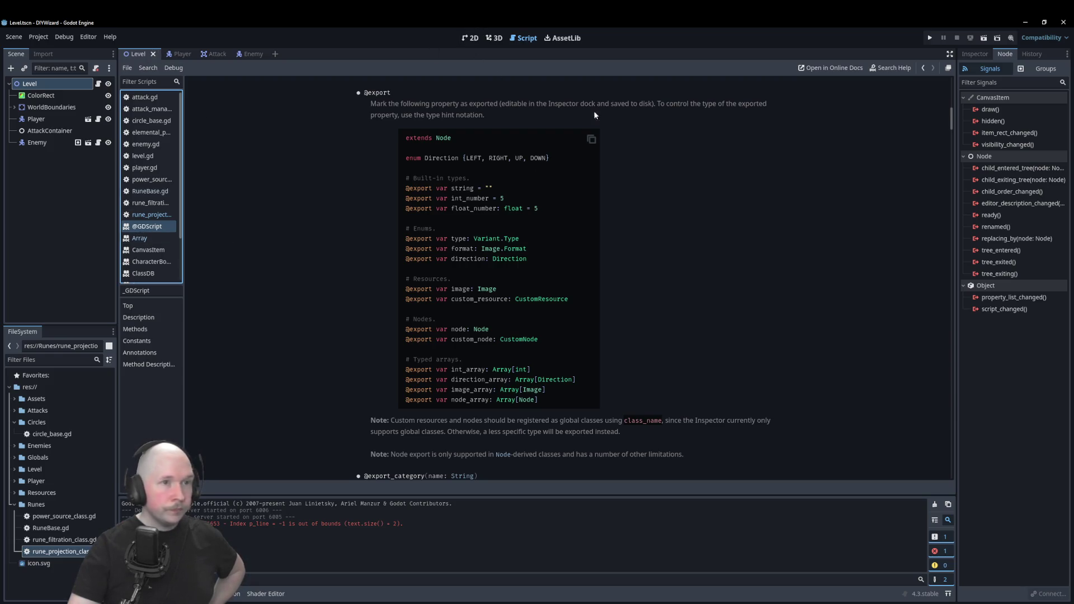
left_click(140, 191)
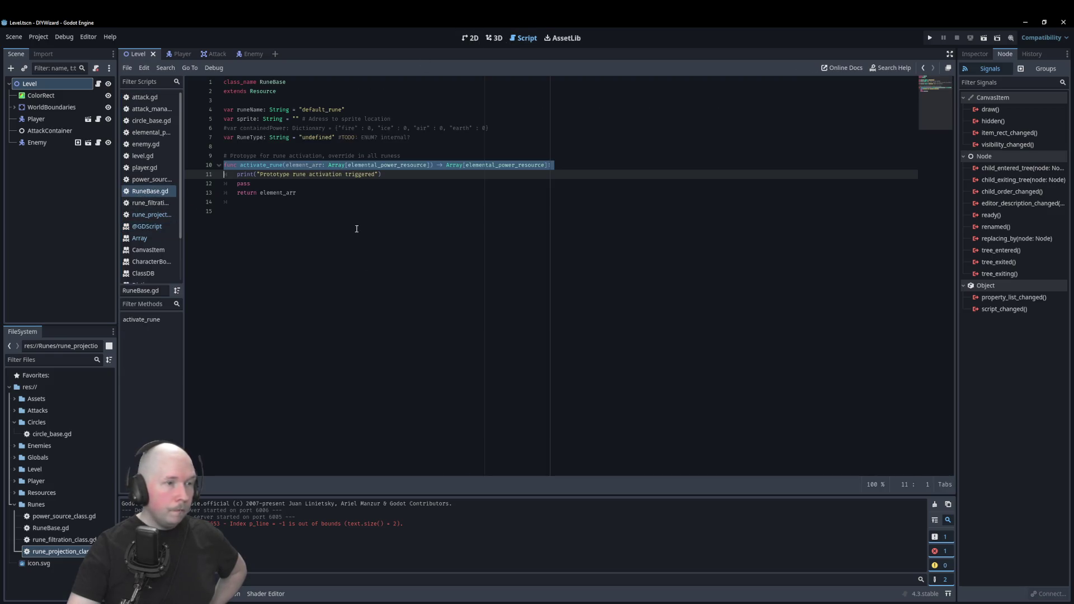
left_click(162, 203)
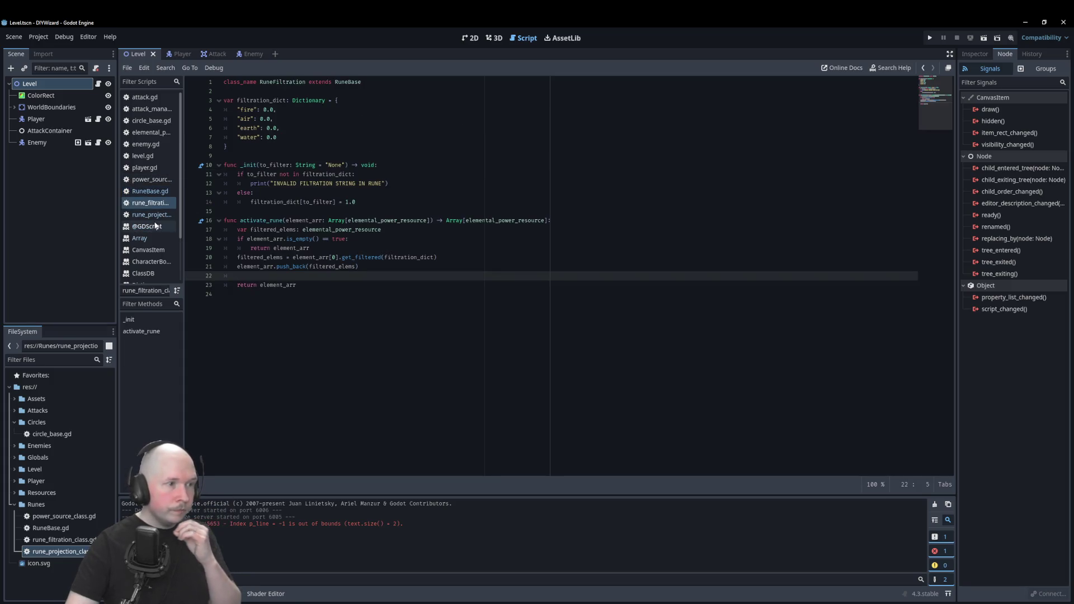
left_click(163, 215)
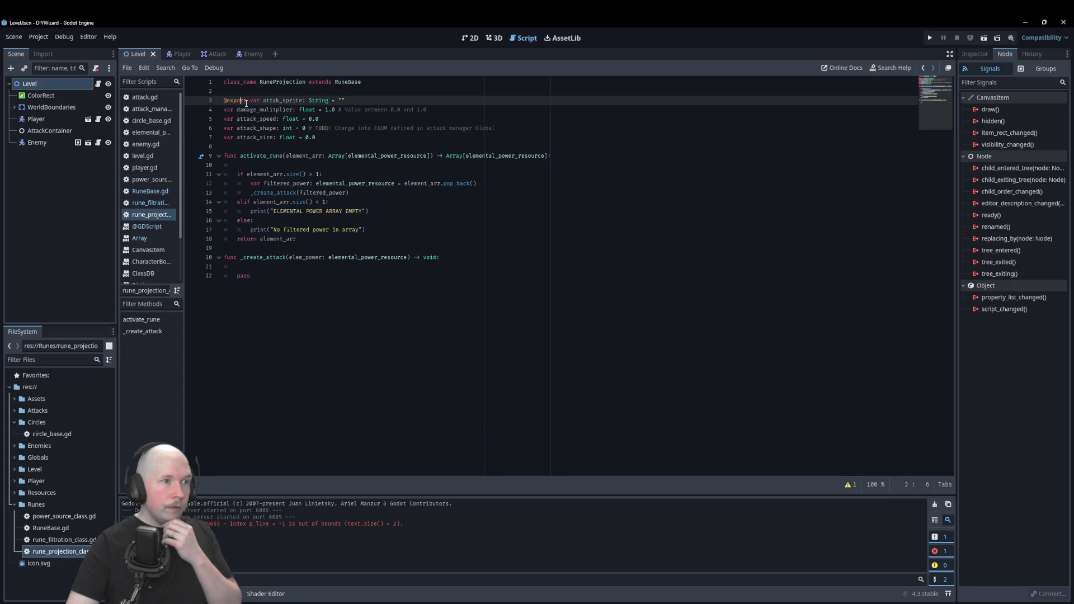
left_click_drag(246, 102, 213, 102)
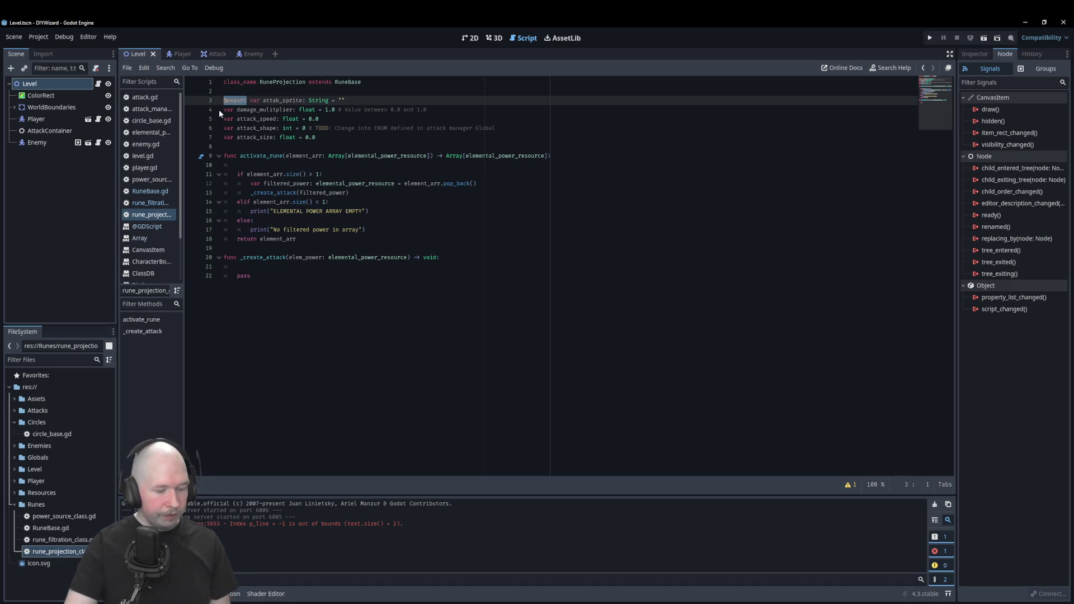
key("Delete")
key("Delete")
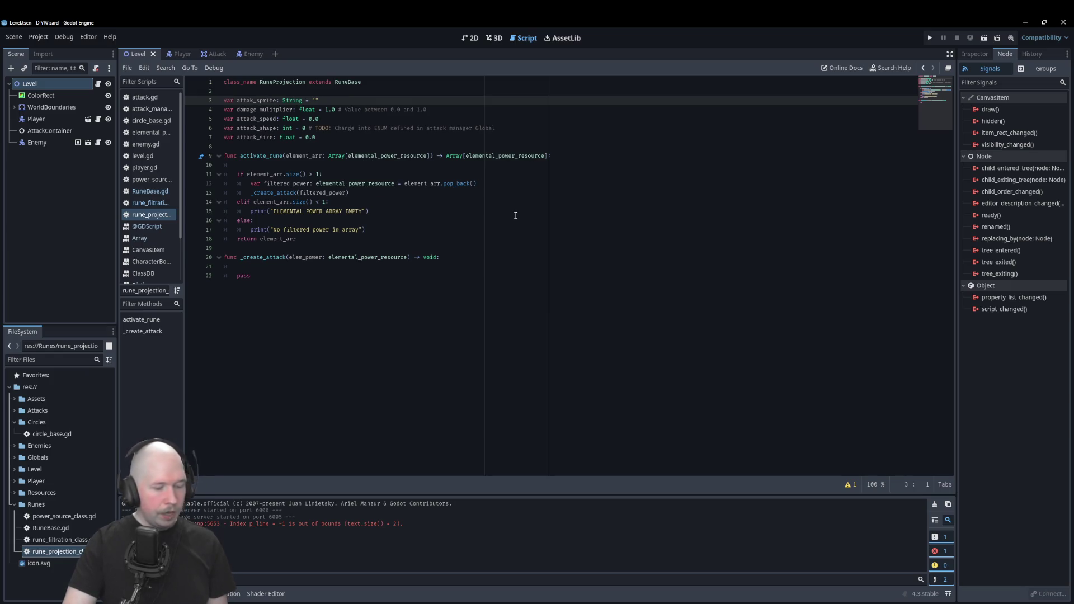
left_click(434, 285)
key("Return")
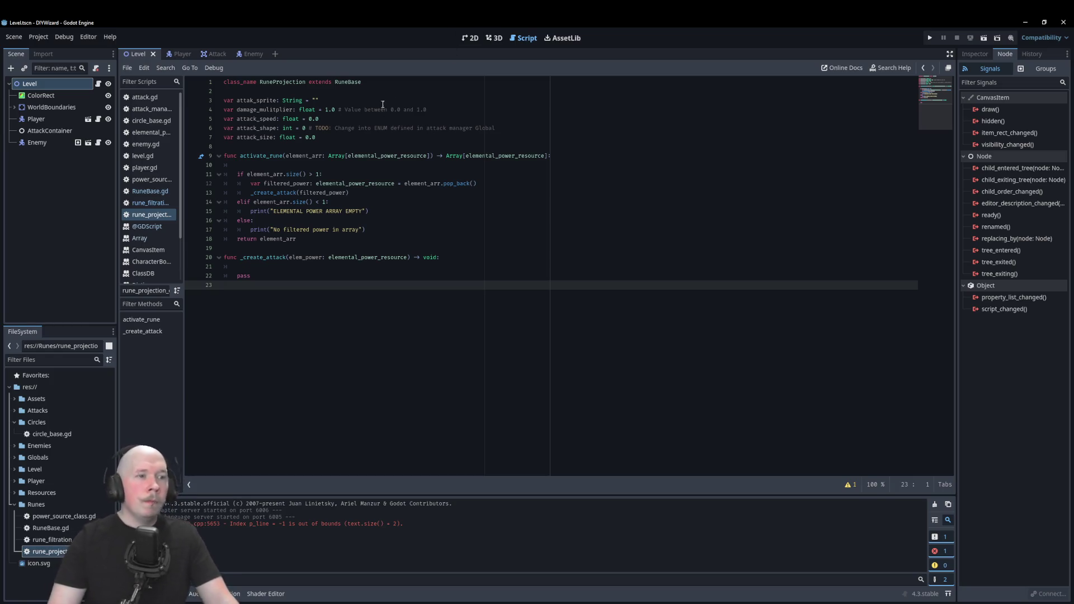
Step: Highlight uses of elemental_power_resource, then start a var declaration inside _create_attack
double_click(386, 156)
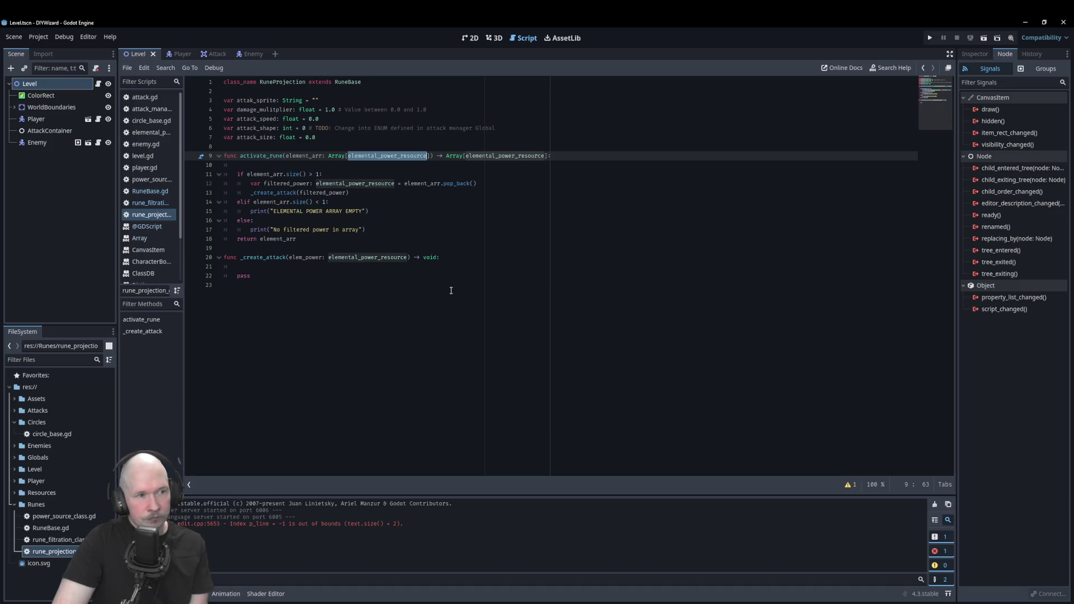
left_click(467, 269)
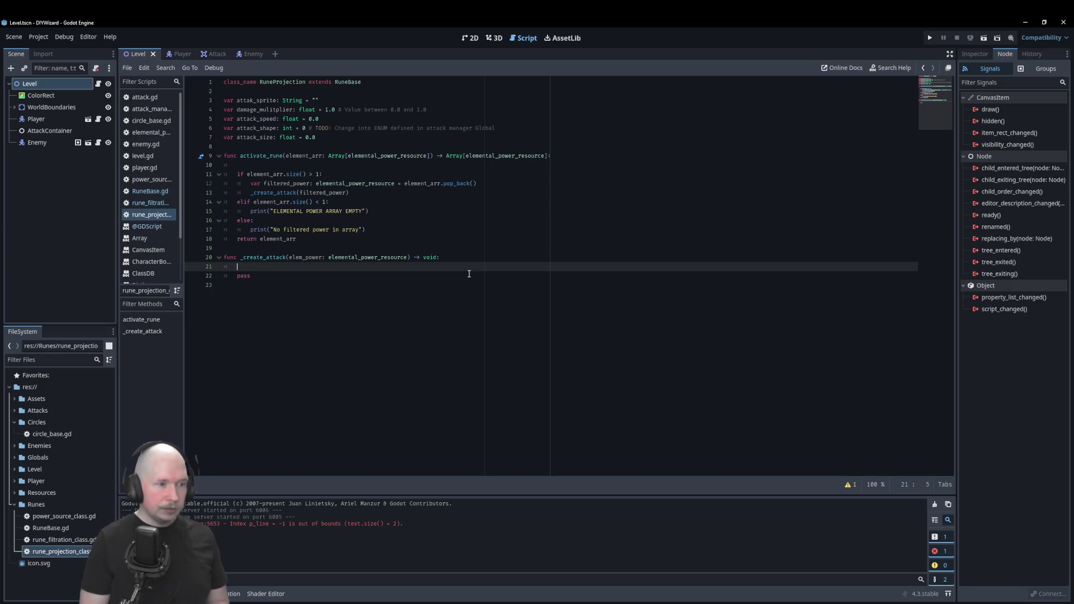
type("var atta")
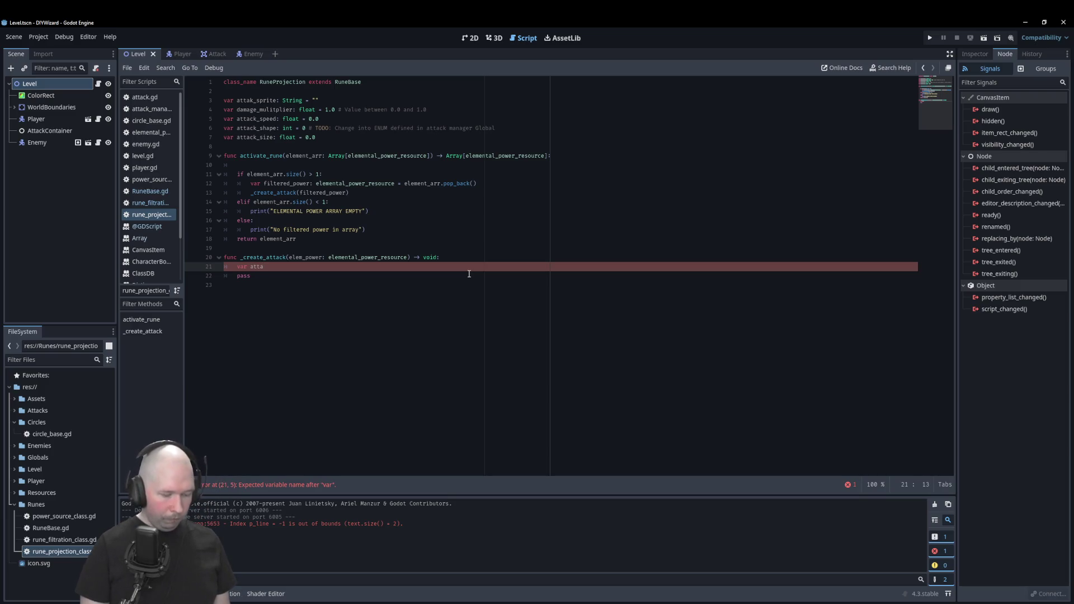
Step: Finish the declaration as var attack_element: String = "" inside _create_attack
type("lement:")
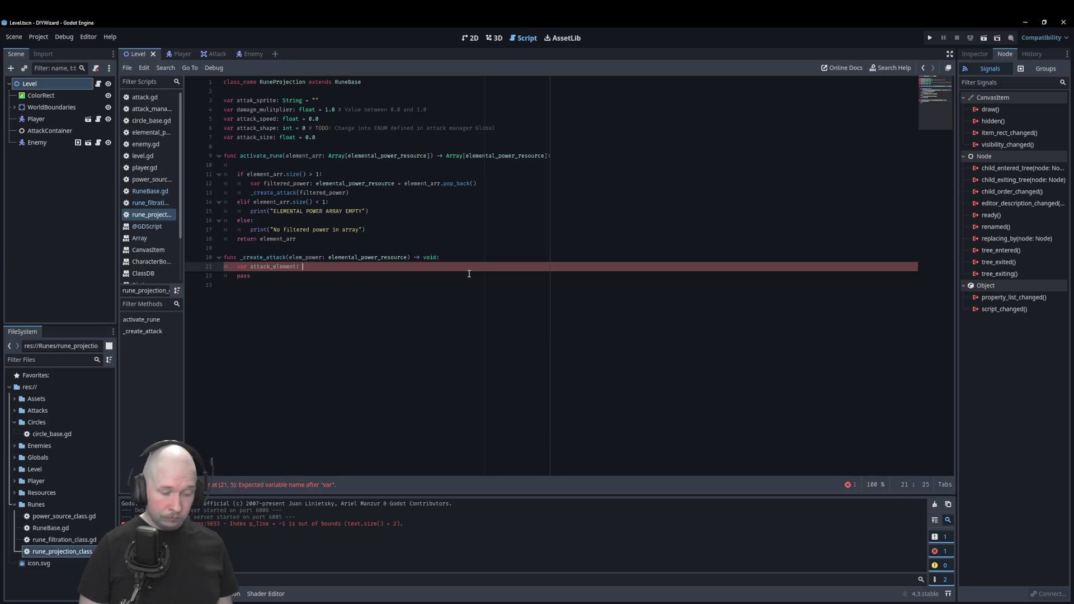
type("String")
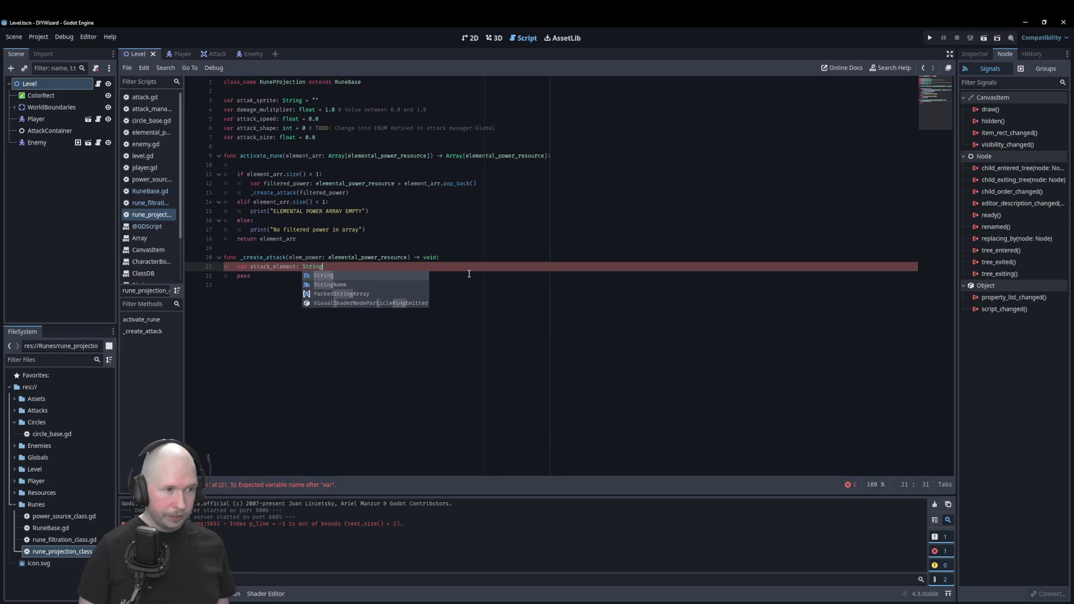
type(" = \"\"")
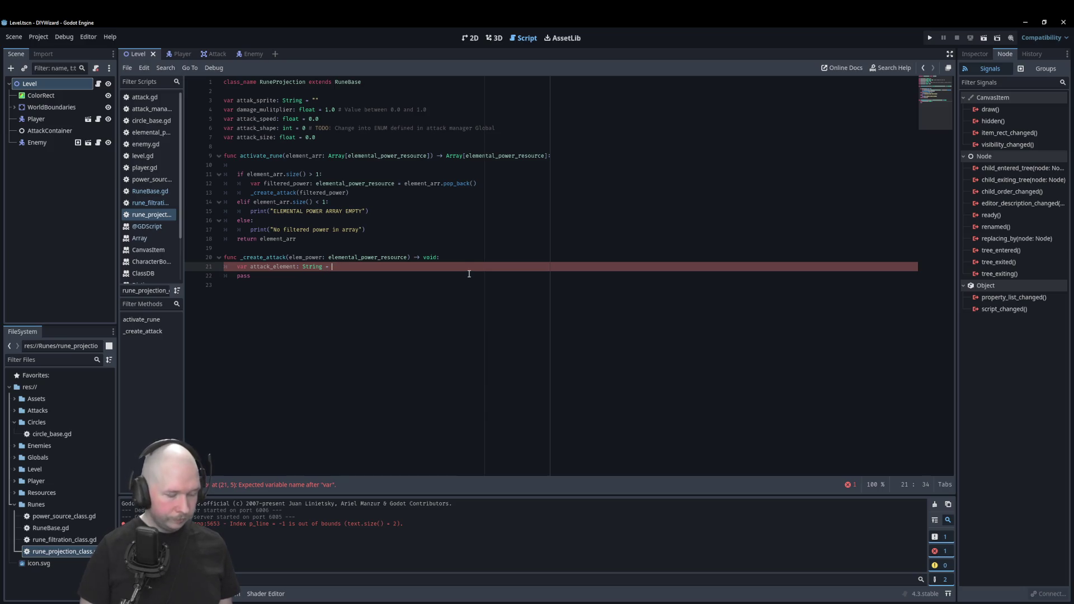
key("Return")
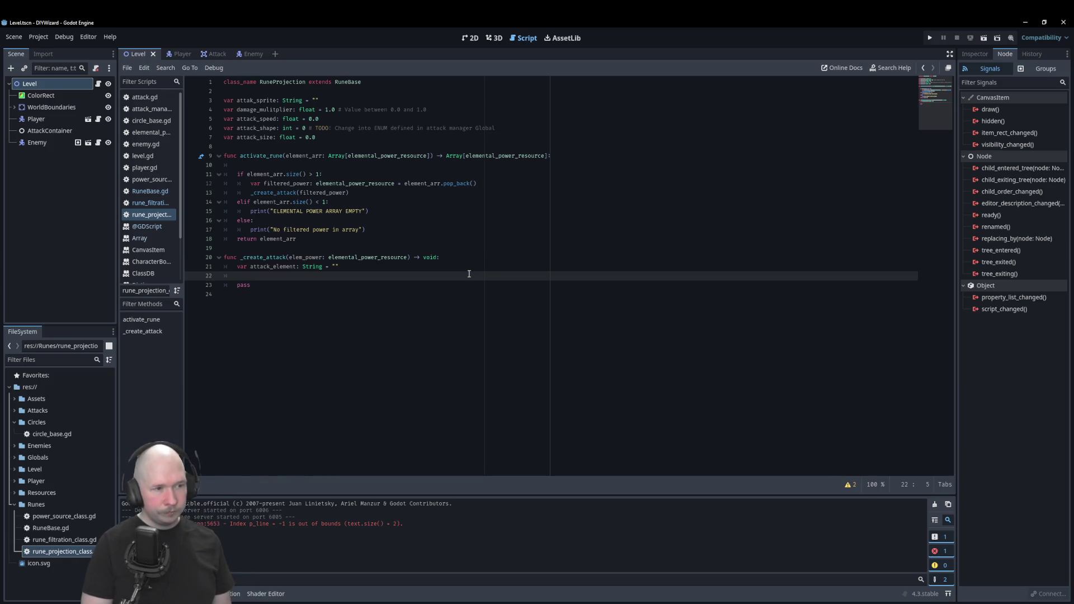
Step: Assign attack_element = elem_power.get_main_element() on the next line
type("attac")
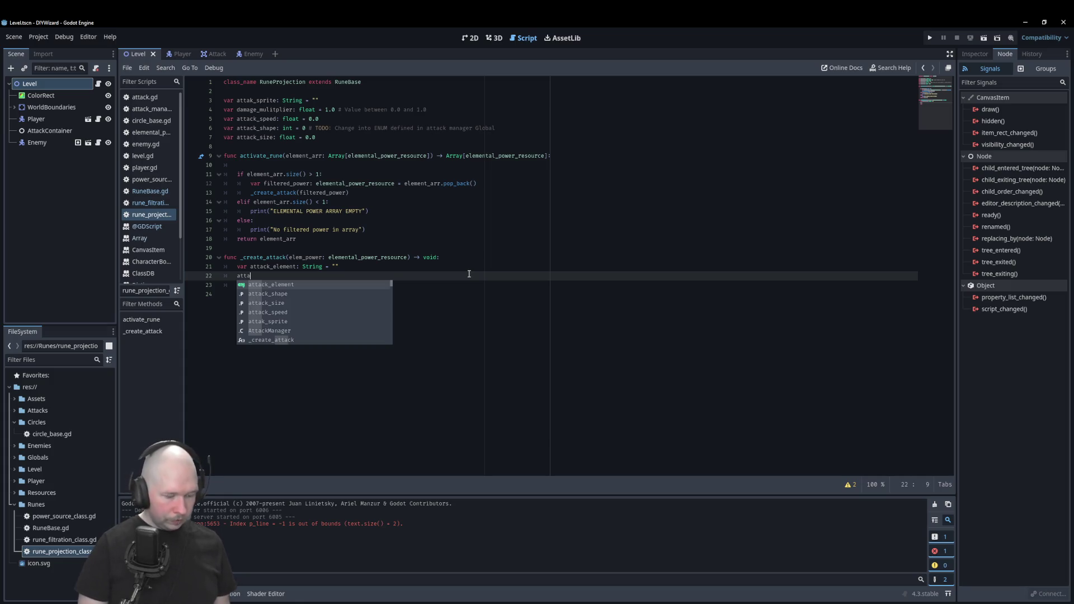
type("k_e")
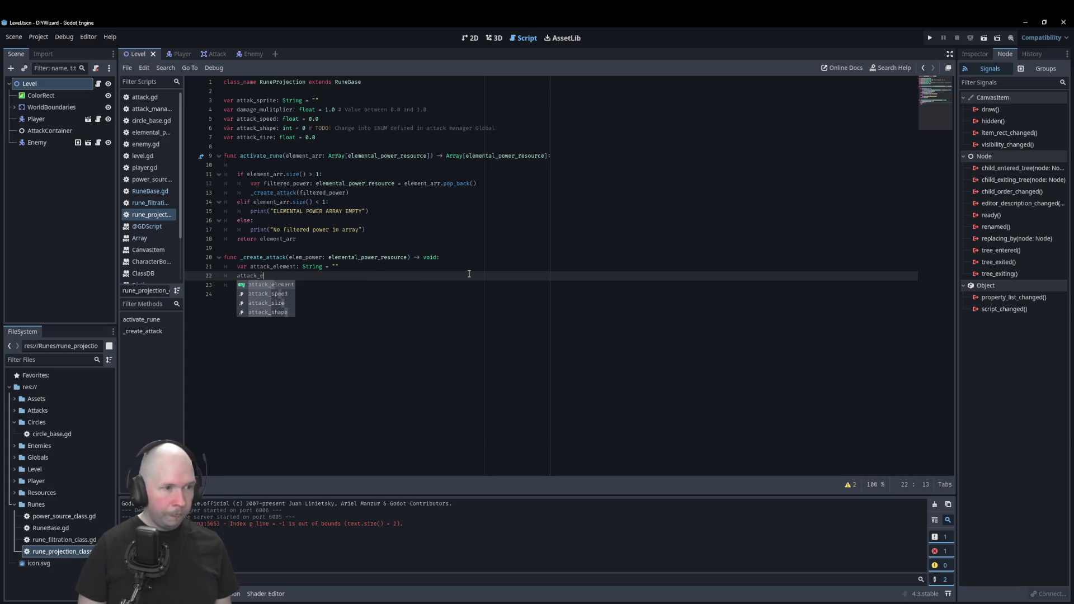
key("Return")
type("= e")
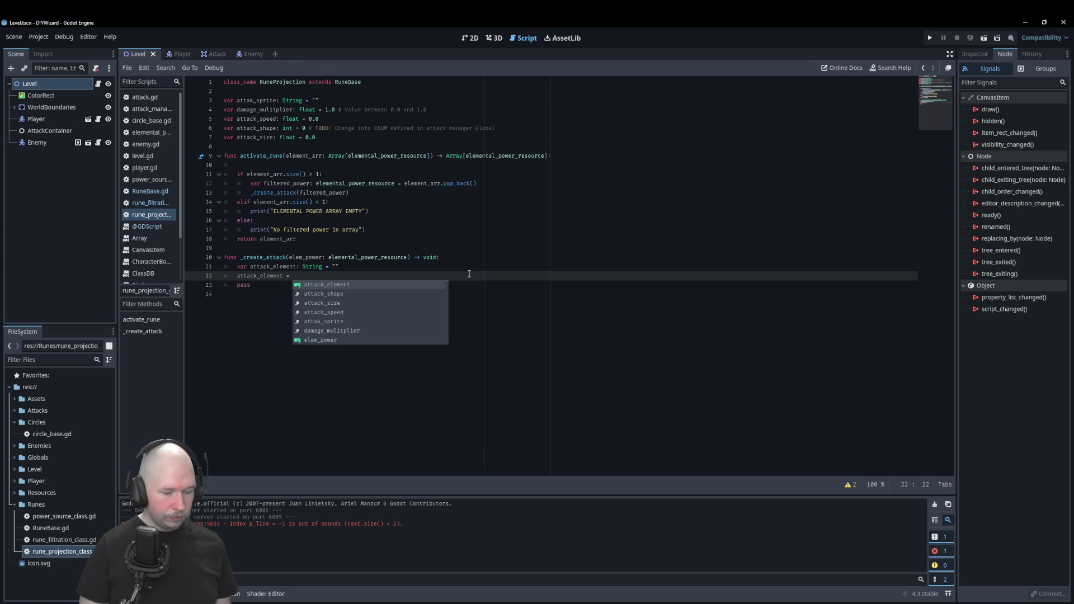
type("l")
key("Return")
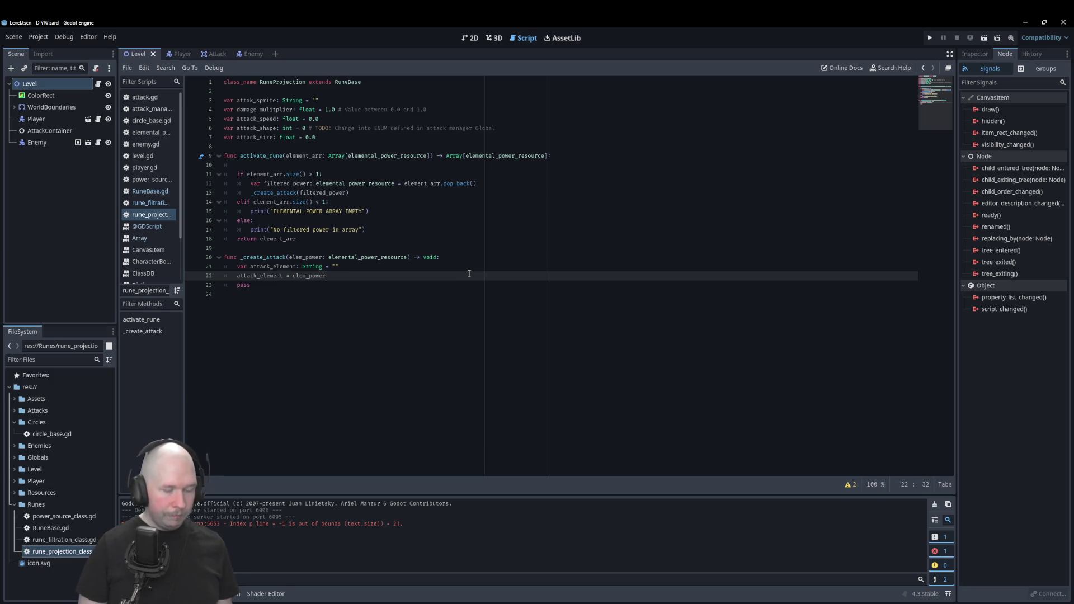
type(".get")
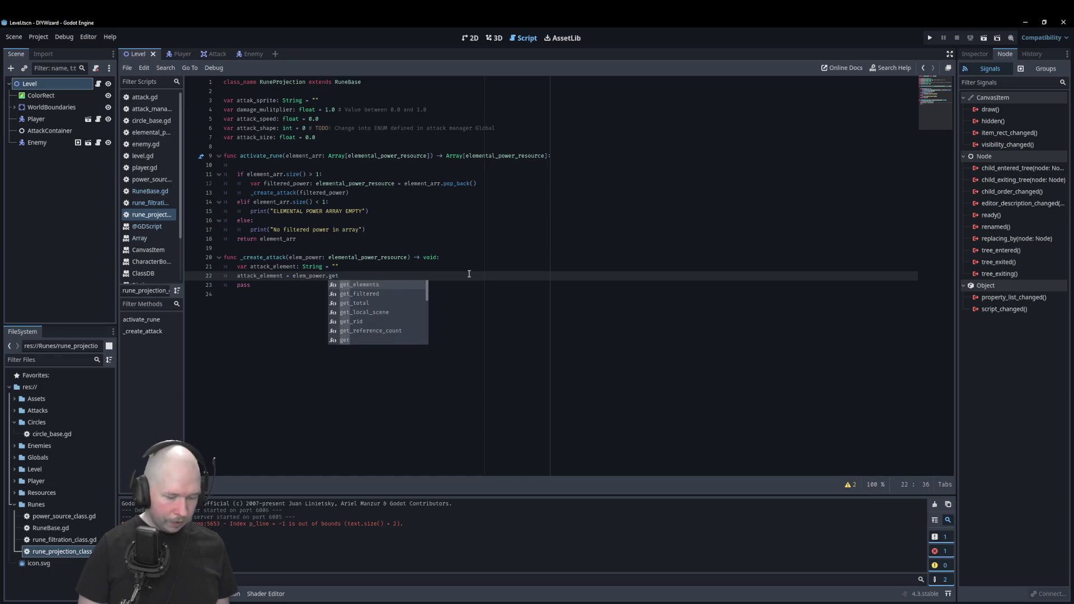
type("_eleme")
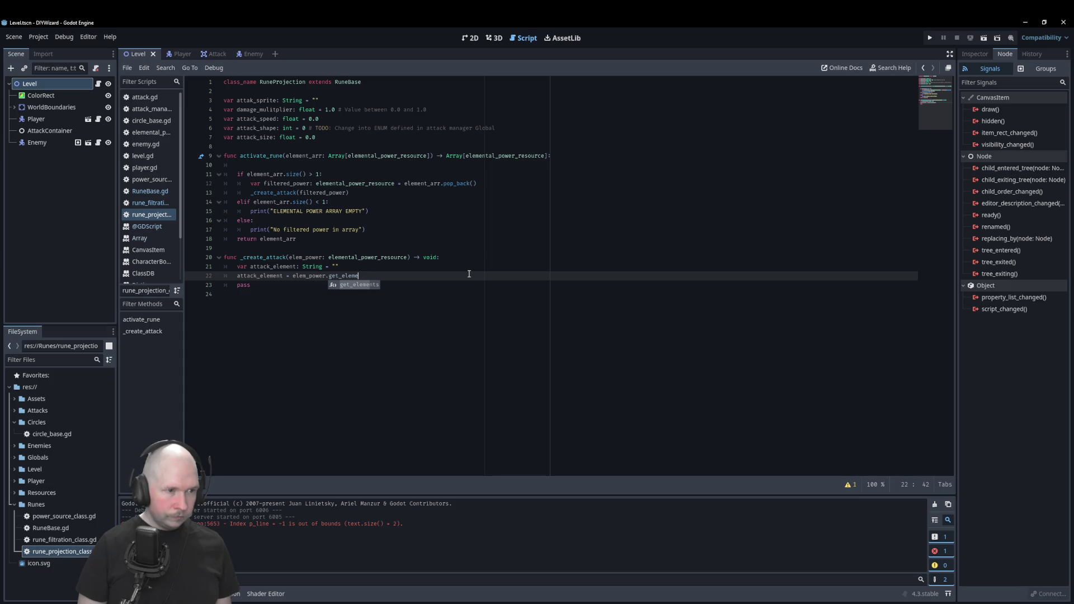
key("BackSpace")
key("BackSpace")
key("BackSpace")
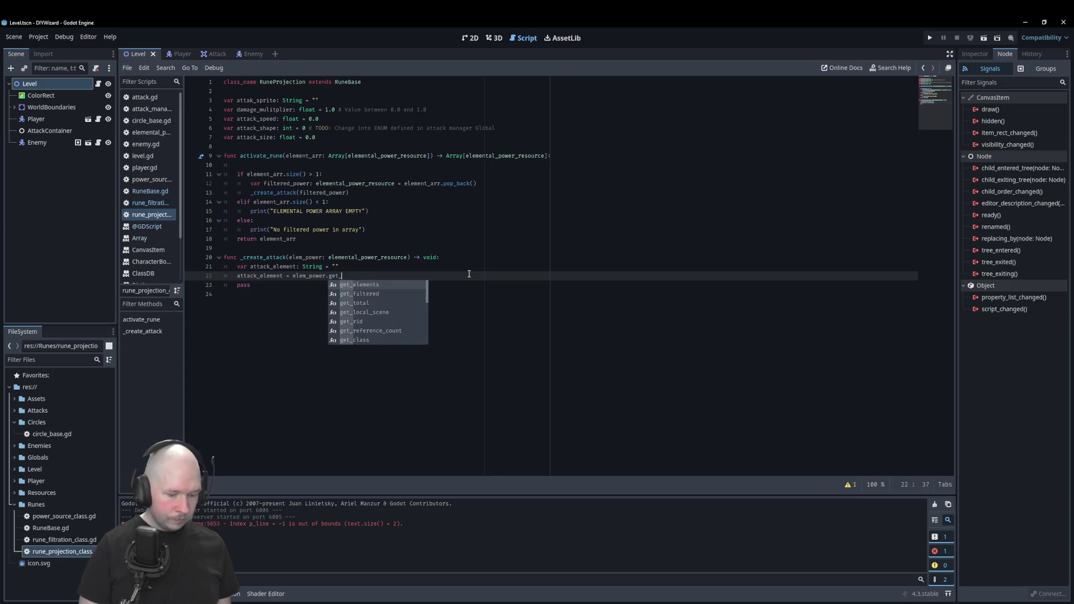
type("main_")
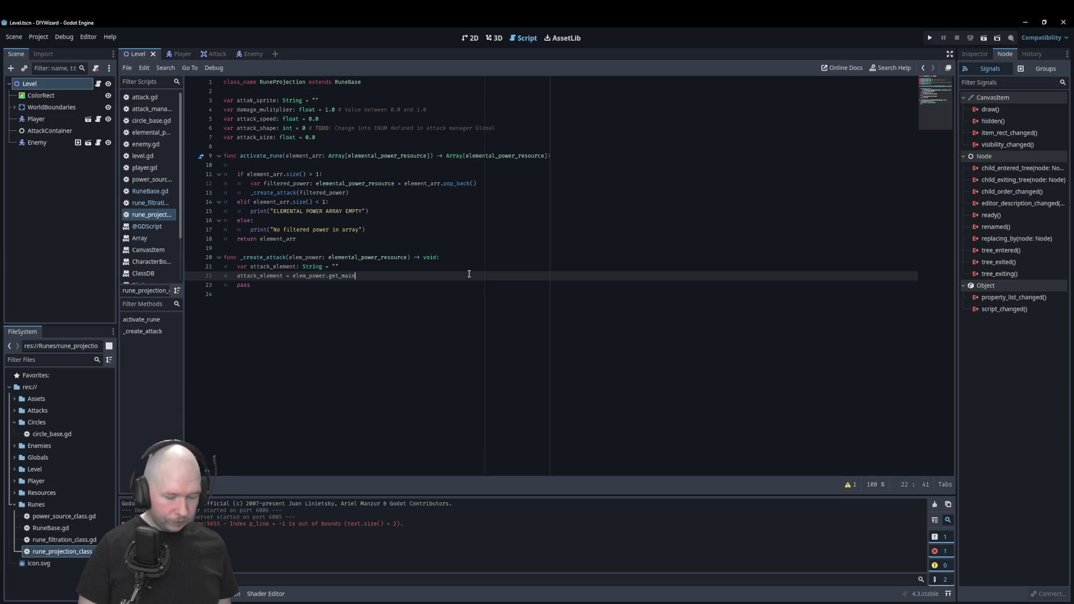
type("element(")
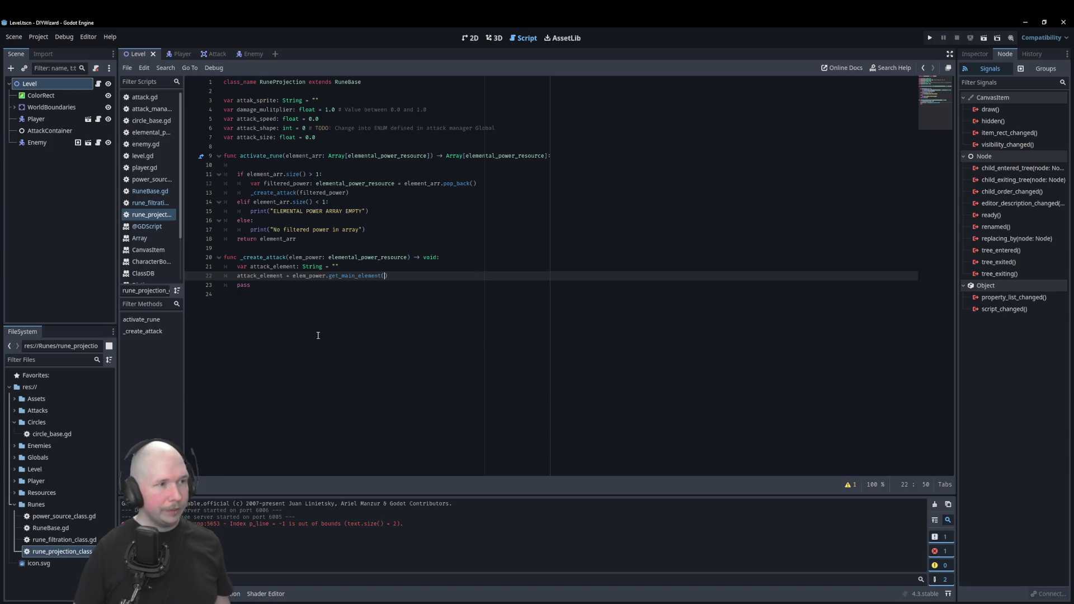
left_click(149, 134)
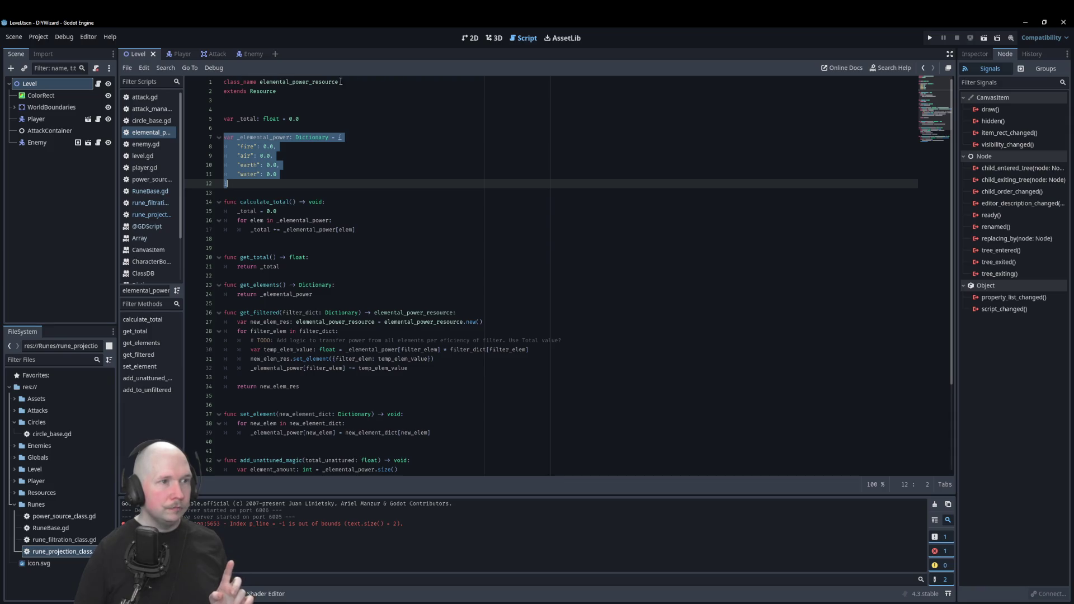
Step: Review calculate_total, get_elements and get_filtered in elemental_power_resource, ending below get_elements
scroll(335, 224, "down", 4)
scroll(356, 277, "up", 4)
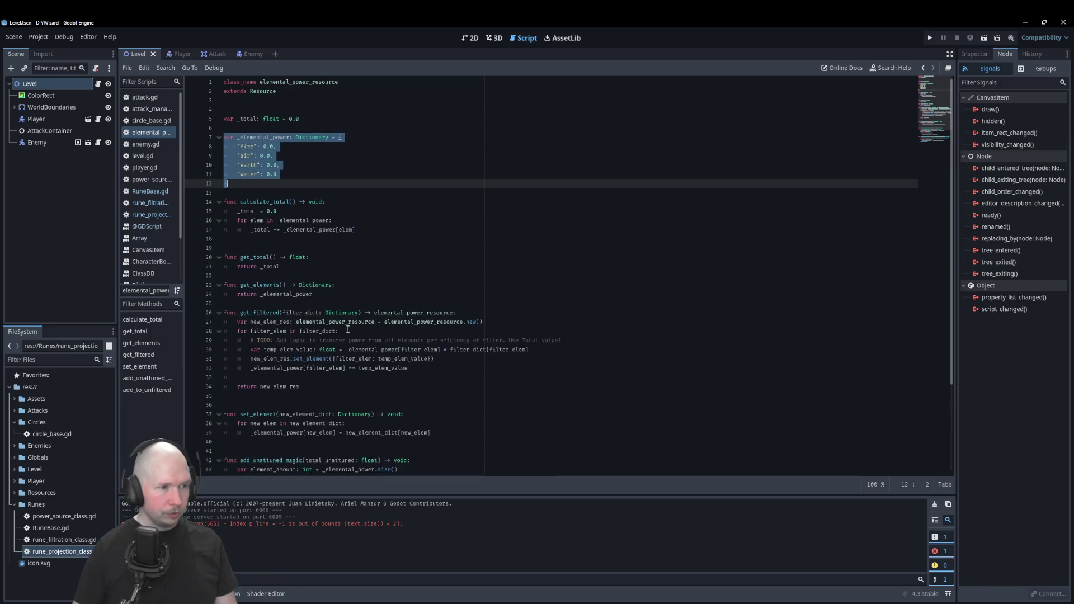
left_click(355, 229)
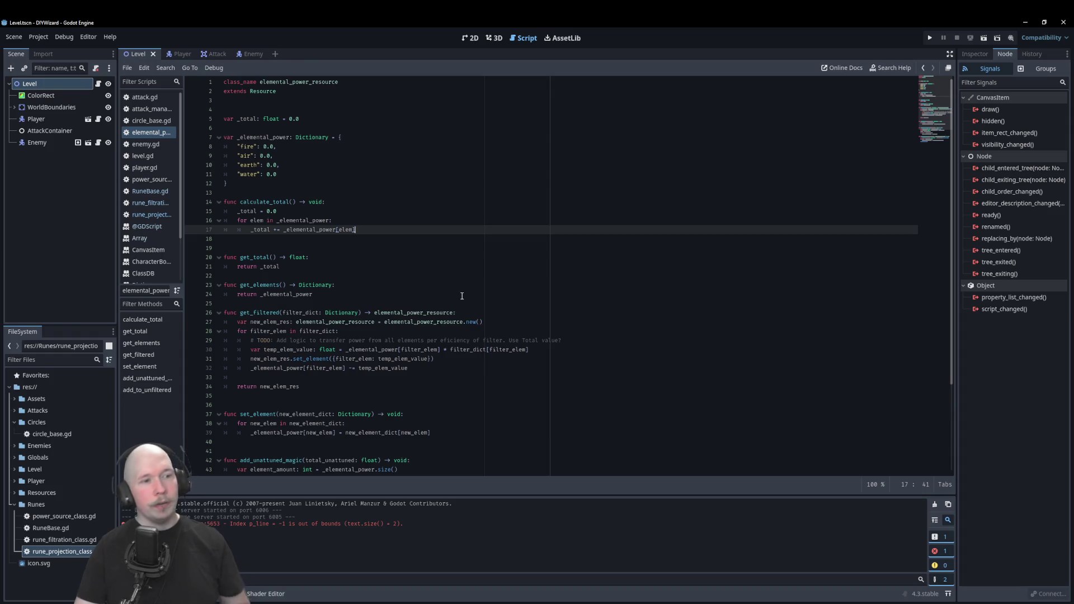
left_click(403, 259)
left_click(405, 247)
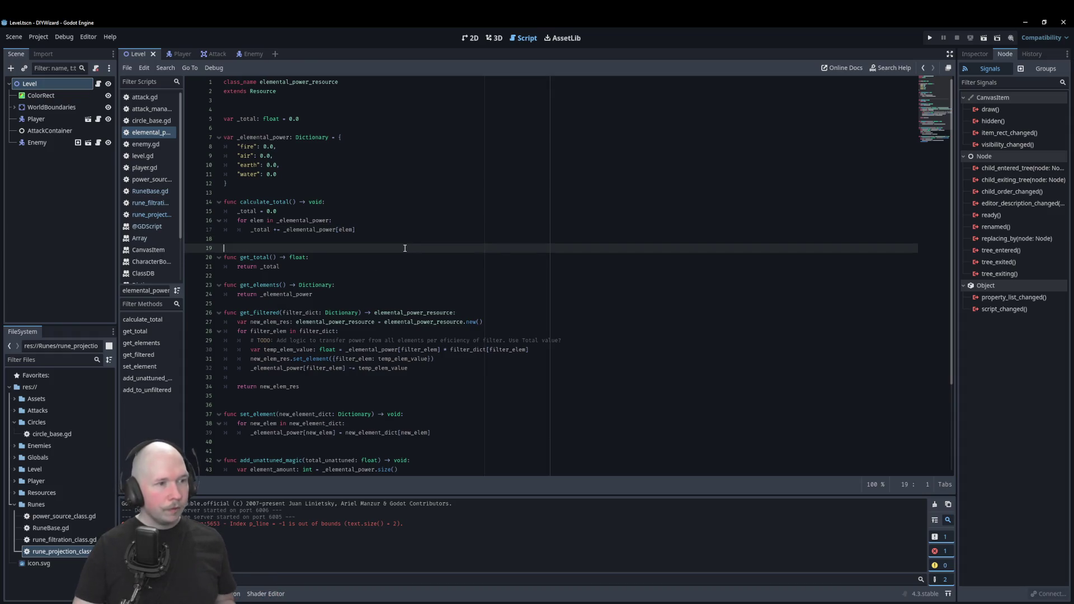
scroll(415, 282, "down", 4)
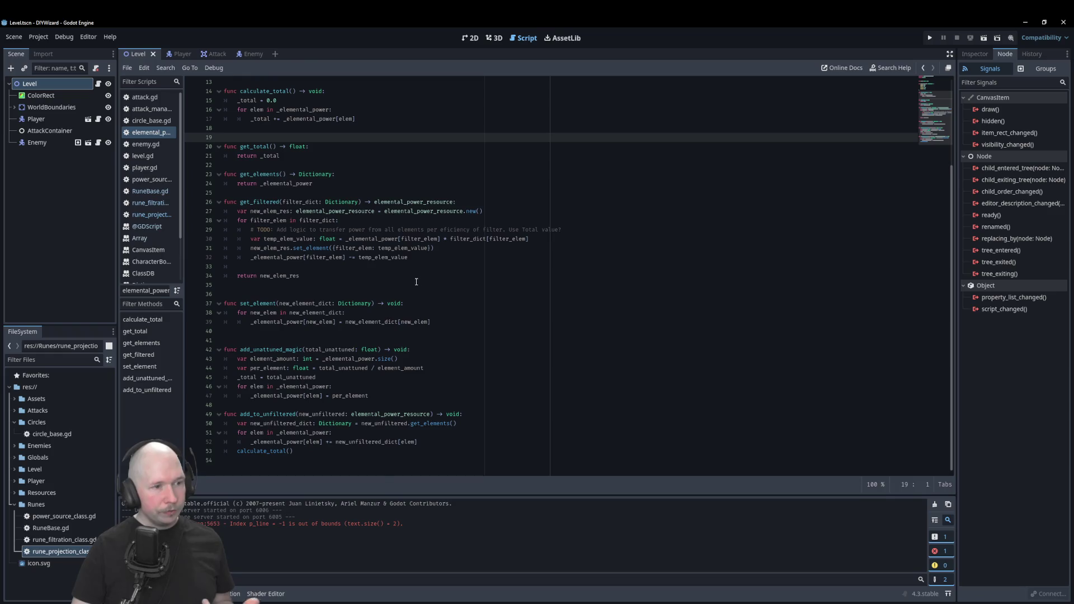
left_click(358, 266)
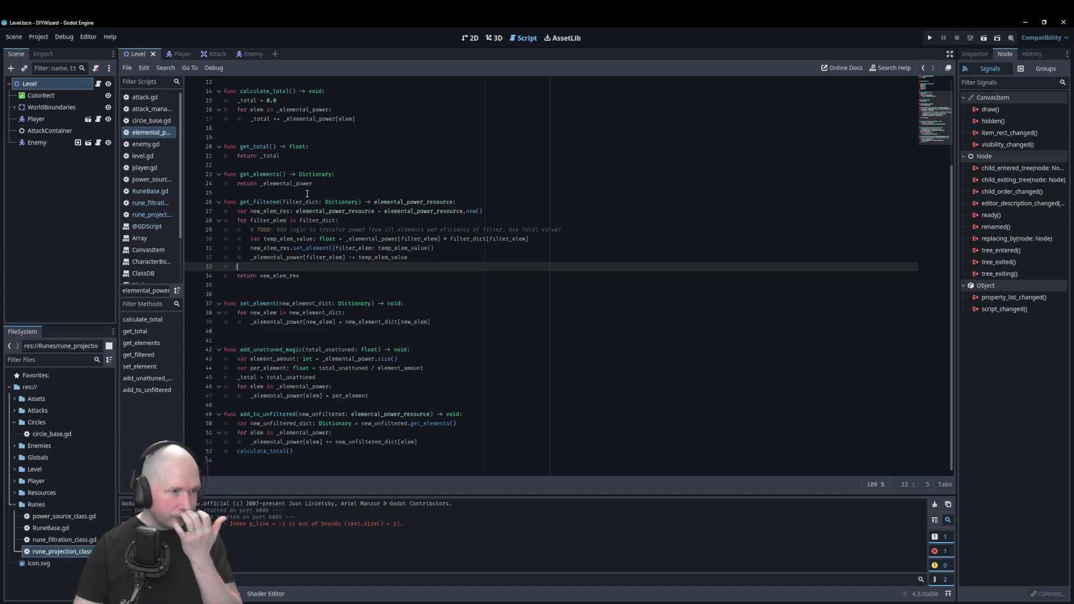
left_click(376, 177)
left_click(378, 191)
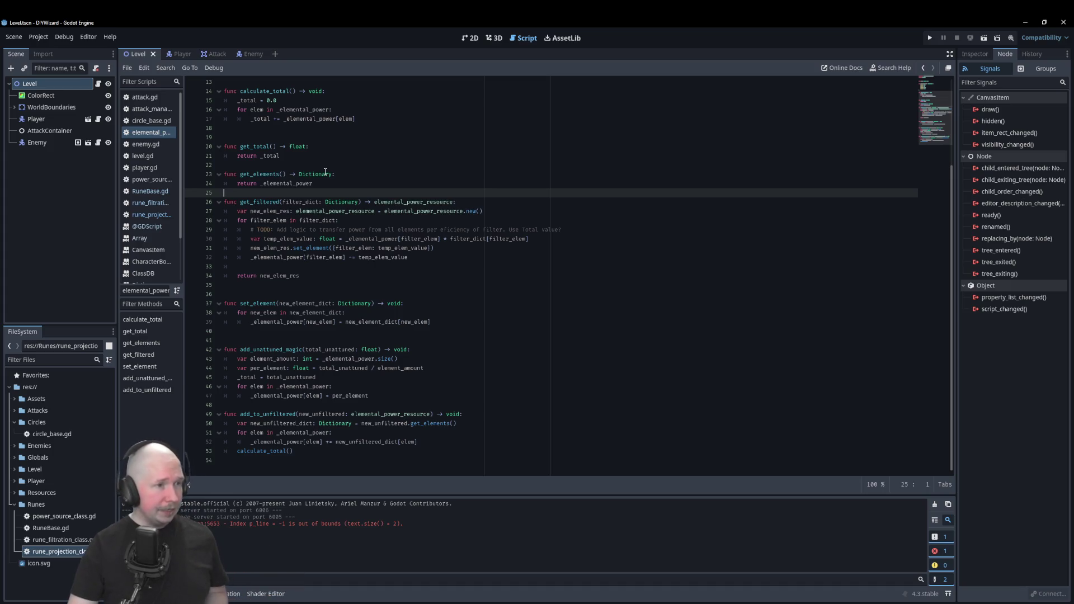
Step: Below get_elements, begin the declaration 'func get_main_element() -> string' on a fresh line
key("Return")
left_click(314, 165)
key("Return")
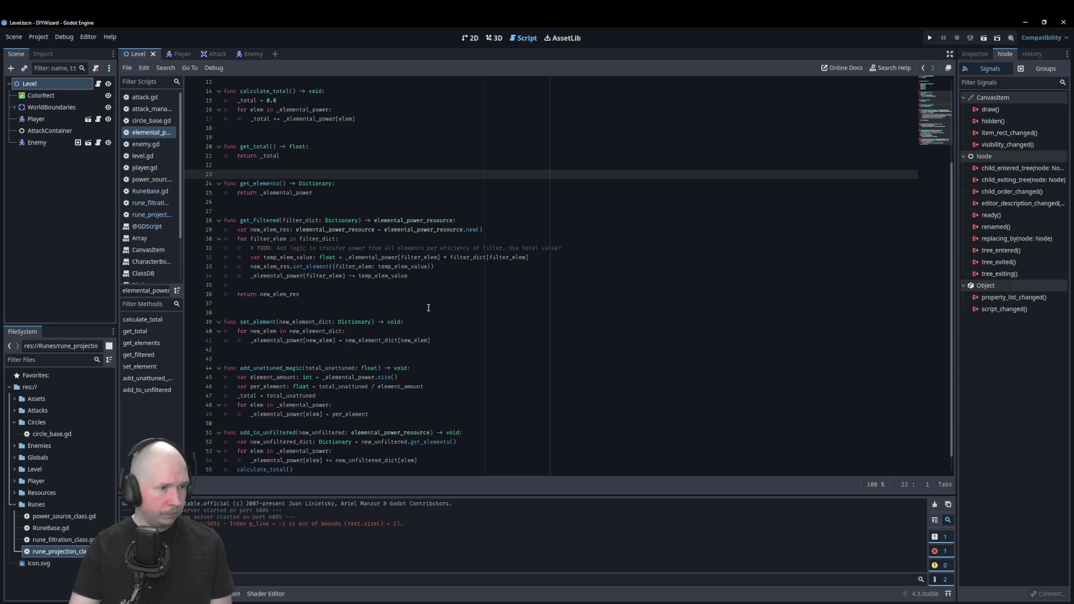
scroll(428, 308, "down", 1)
scroll(428, 308, "up", 5)
scroll(347, 296, "down", 1)
left_click(319, 286)
key("Return")
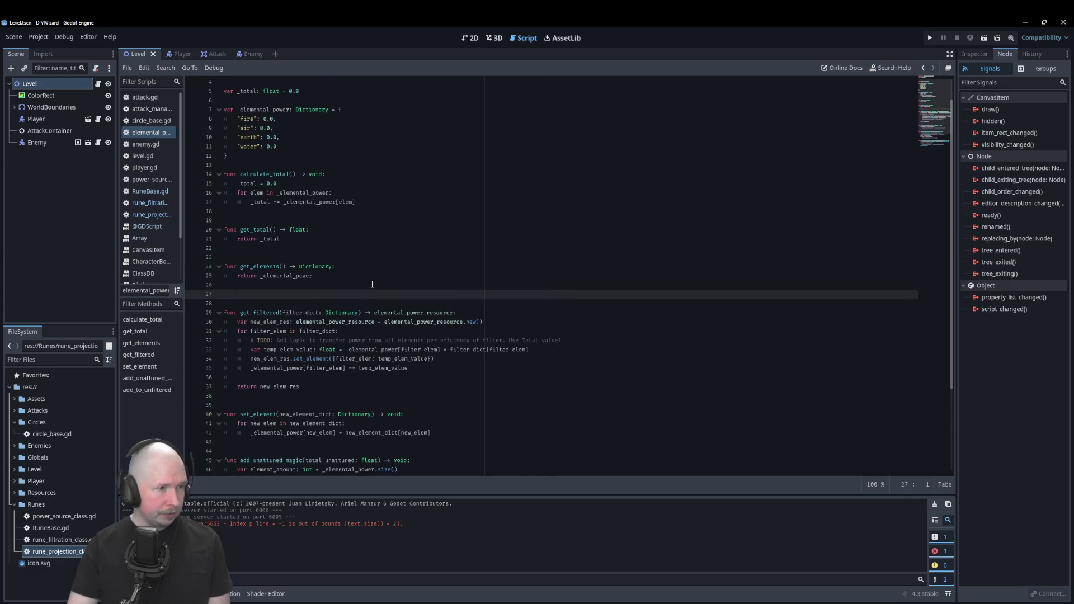
type("func get_m")
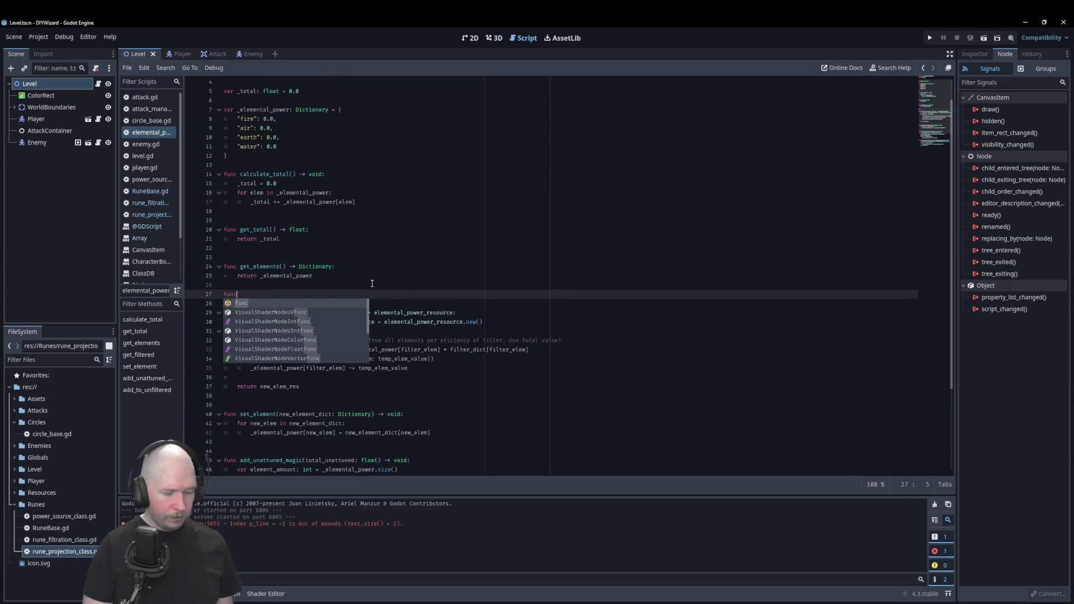
type("ain_eleme")
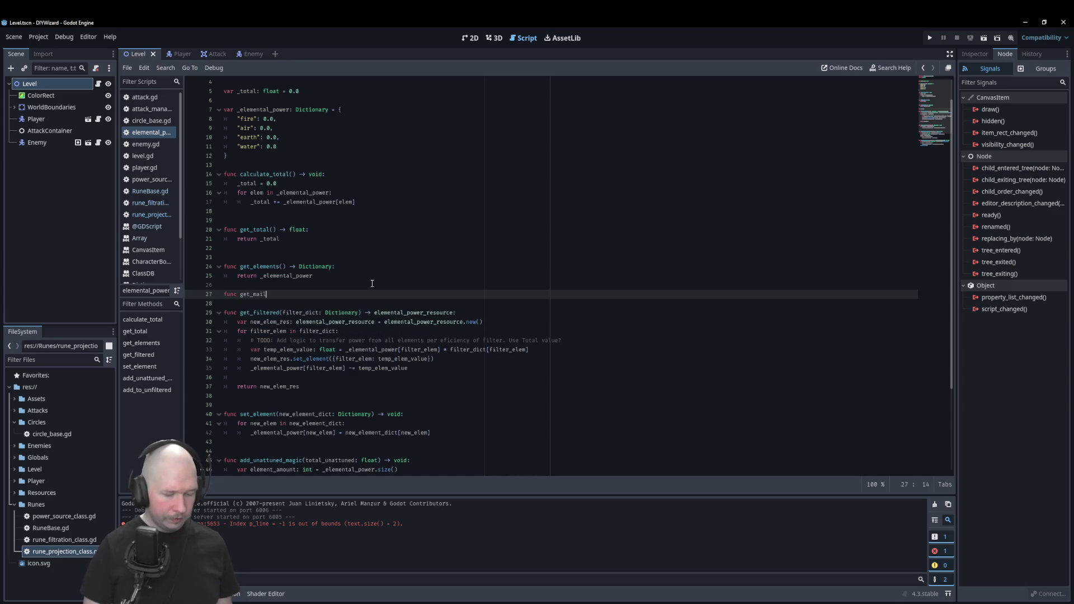
type("nt() -> ")
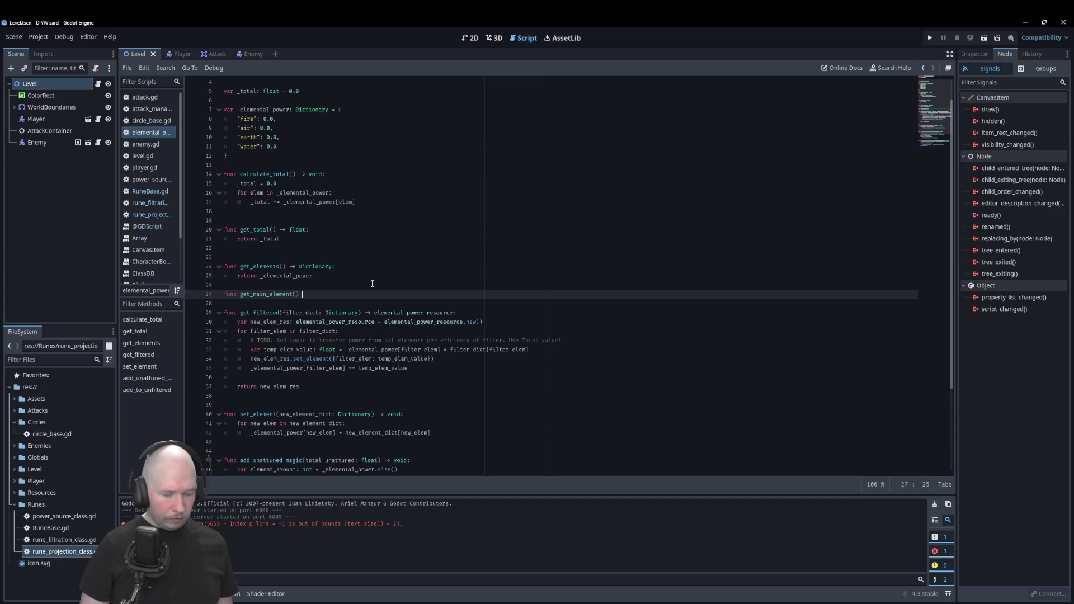
type("string")
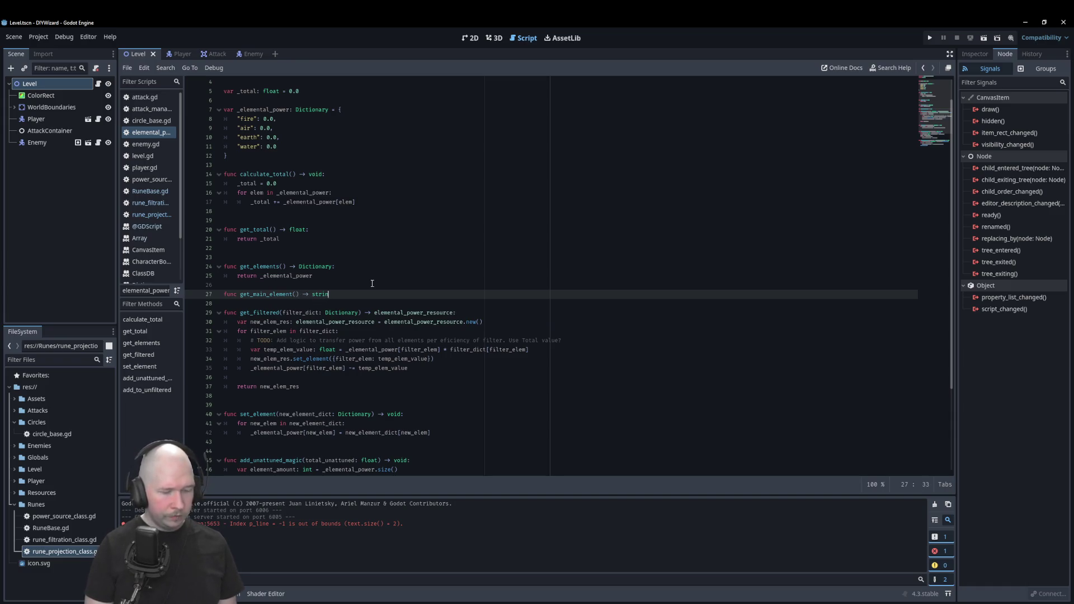